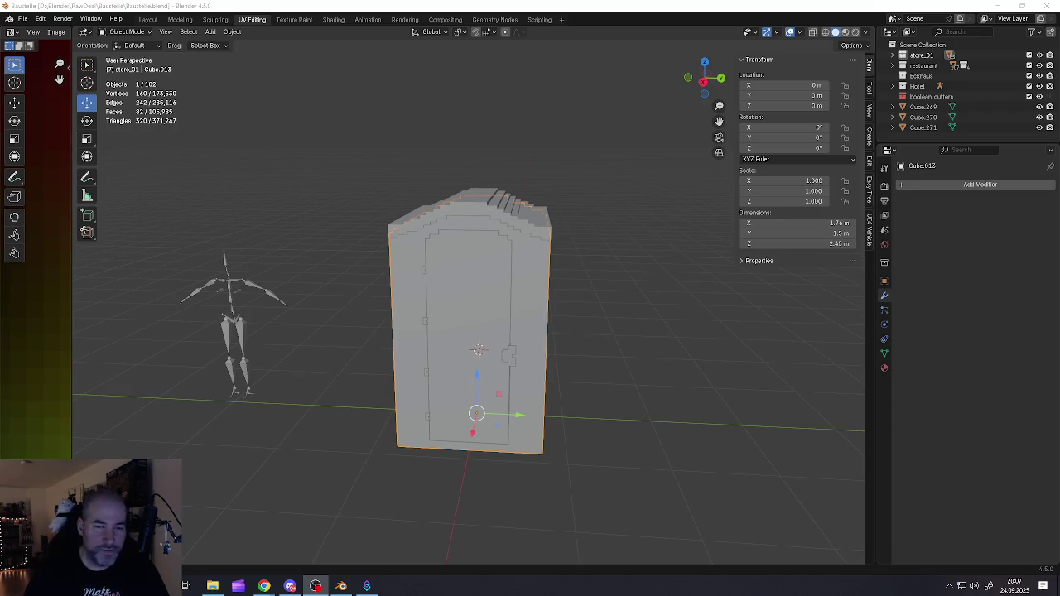
# - In Edit Mode, edge-select the cabin's vertical corner edges on all sides
pyautogui.moveTo(492, 332)
pyautogui.mouseDown(button='middle')
pyautogui.moveTo(478, 295)
pyautogui.moveTo(494, 365)
pyautogui.moveTo(519, 307)
pyautogui.moveTo(531, 342)
pyautogui.mouseUp(button='middle')
pyautogui.press('Tab')
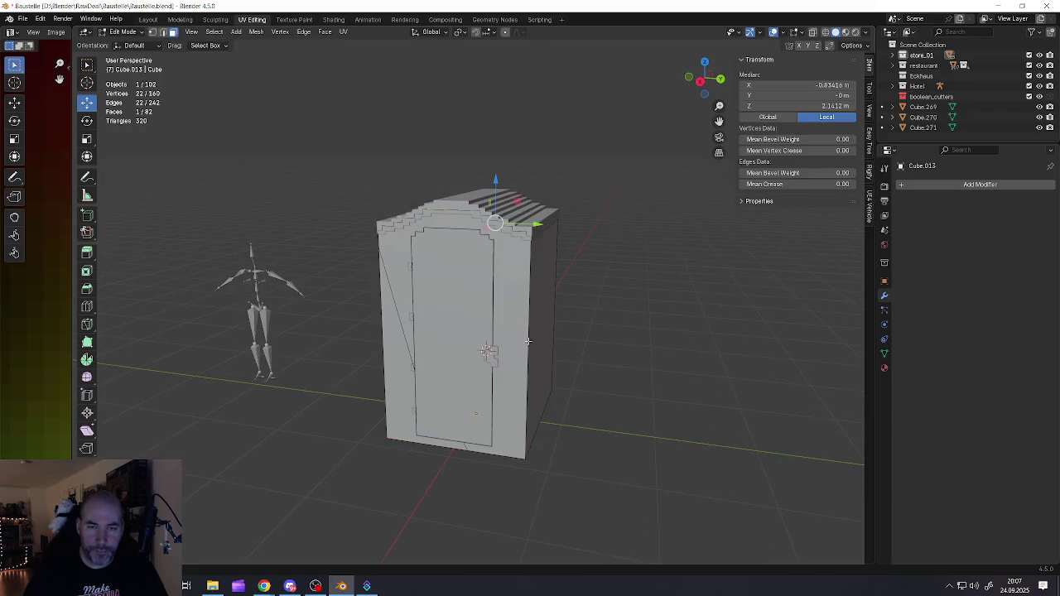
pyautogui.press('Tab')
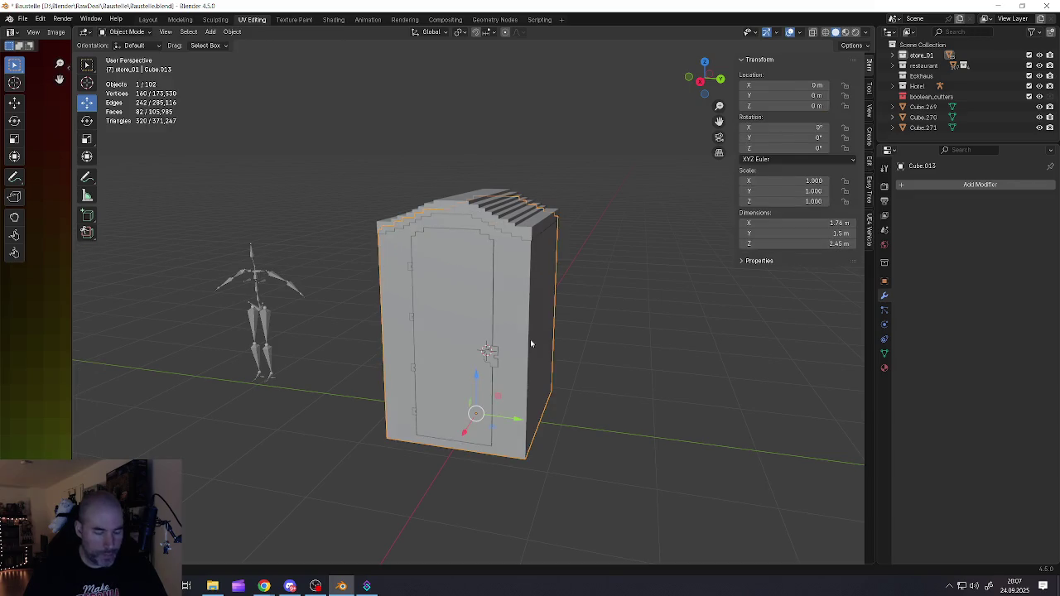
pyautogui.press('Tab')
pyautogui.press('2')
pyautogui.click(531, 339)
pyautogui.press('a')
pyautogui.hotkey('ctrl', 'z')
pyautogui.keyDown('shift'); pyautogui.click(547, 324); pyautogui.keyUp('shift')
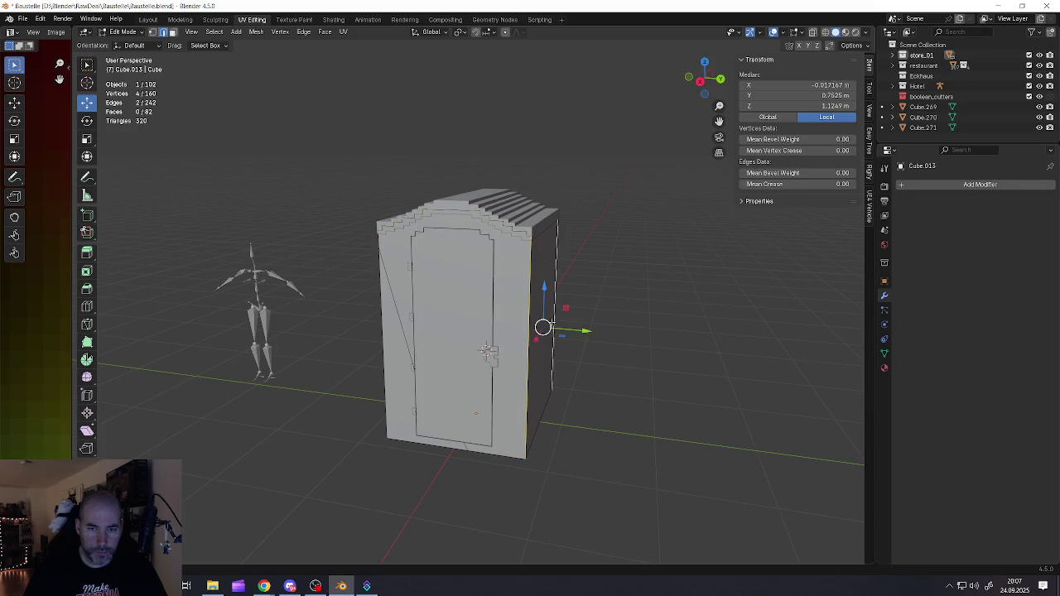
pyautogui.keyDown('shift'); pyautogui.click(382, 337); pyautogui.keyUp('shift')
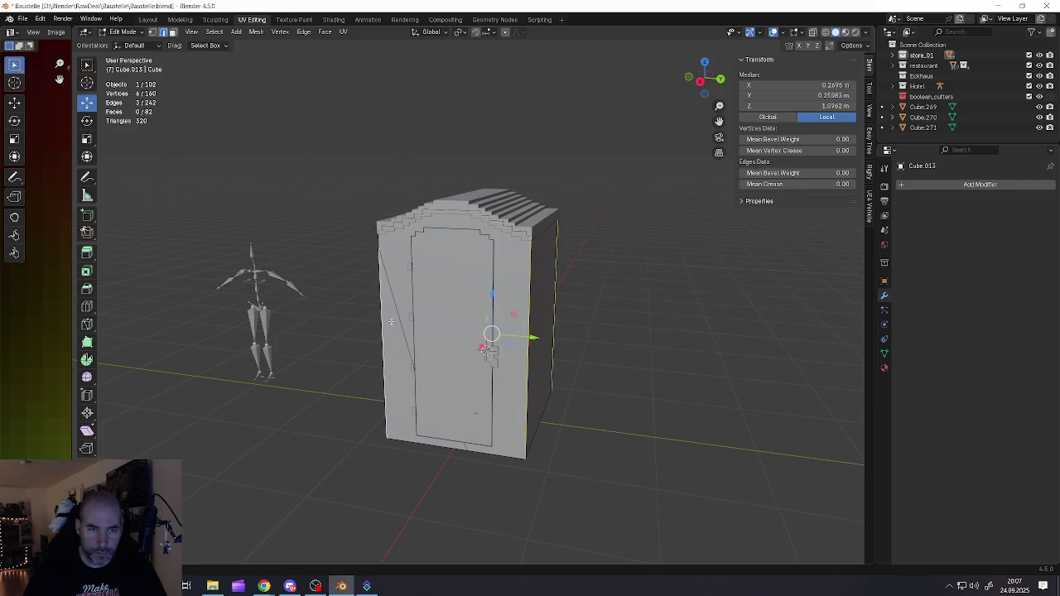
pyautogui.keyDown('shift'); pyautogui.click(488, 350); pyautogui.keyUp('shift')
pyautogui.moveTo(488, 350); pyautogui.dragTo(422, 411, button='middle')
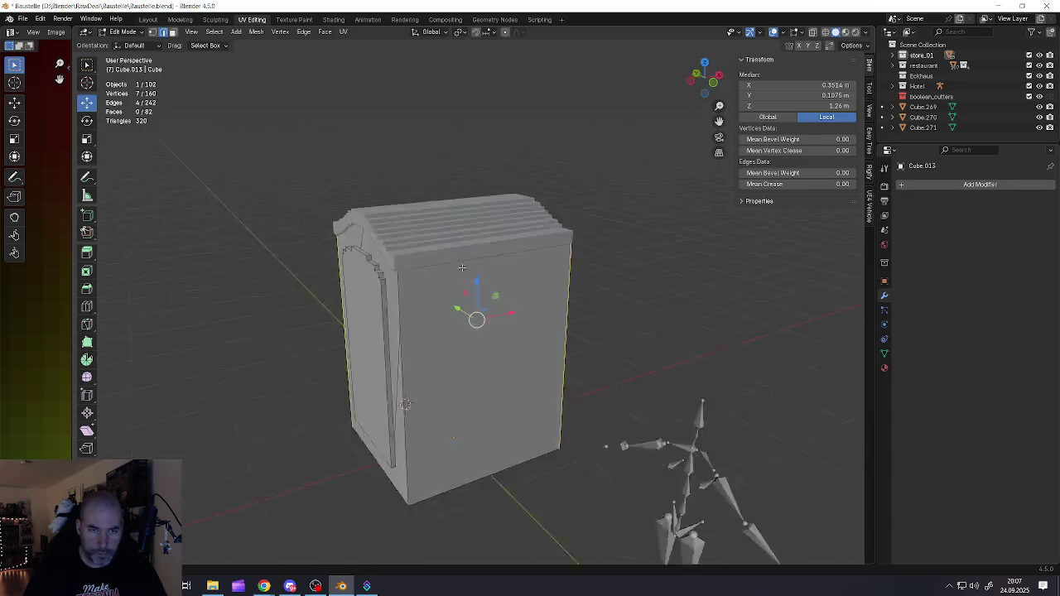
pyautogui.keyDown('shift'); pyautogui.click(450, 356); pyautogui.keyUp('shift')
pyautogui.keyDown('shift'); pyautogui.click(451, 304); pyautogui.keyUp('shift')
pyautogui.moveTo(393, 312)
pyautogui.mouseDown(button='middle')
pyautogui.moveTo(485, 310)
pyautogui.moveTo(616, 329)
pyautogui.moveTo(610, 394)
pyautogui.mouseUp(button='middle')
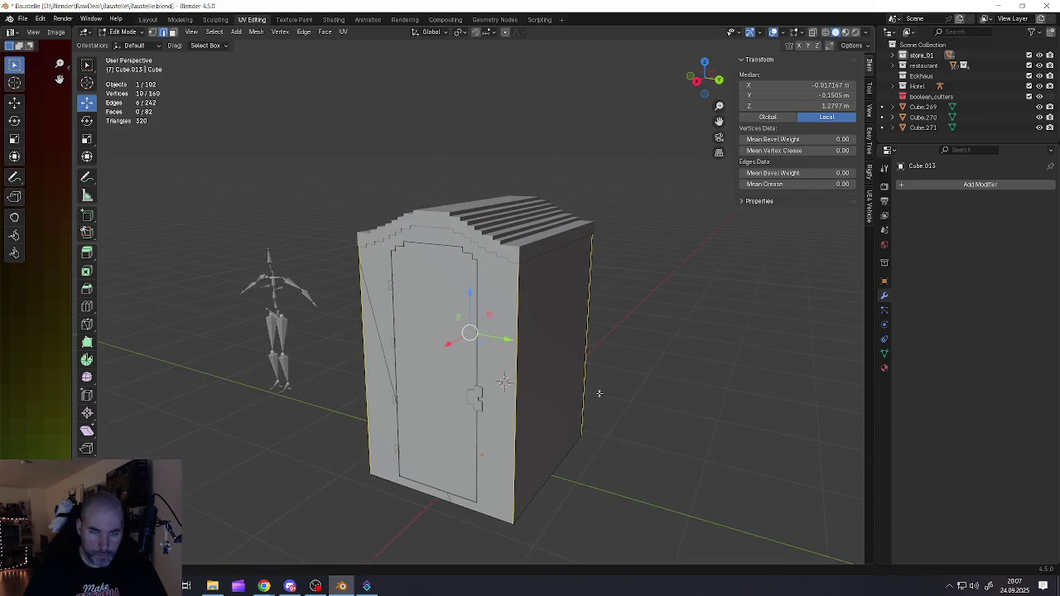
# - Bevel the selected corner edges and return to Object Mode
pyautogui.rightClick(613, 396)
pyautogui.click(614, 398)
pyautogui.hotkey('ctrl', 'b')
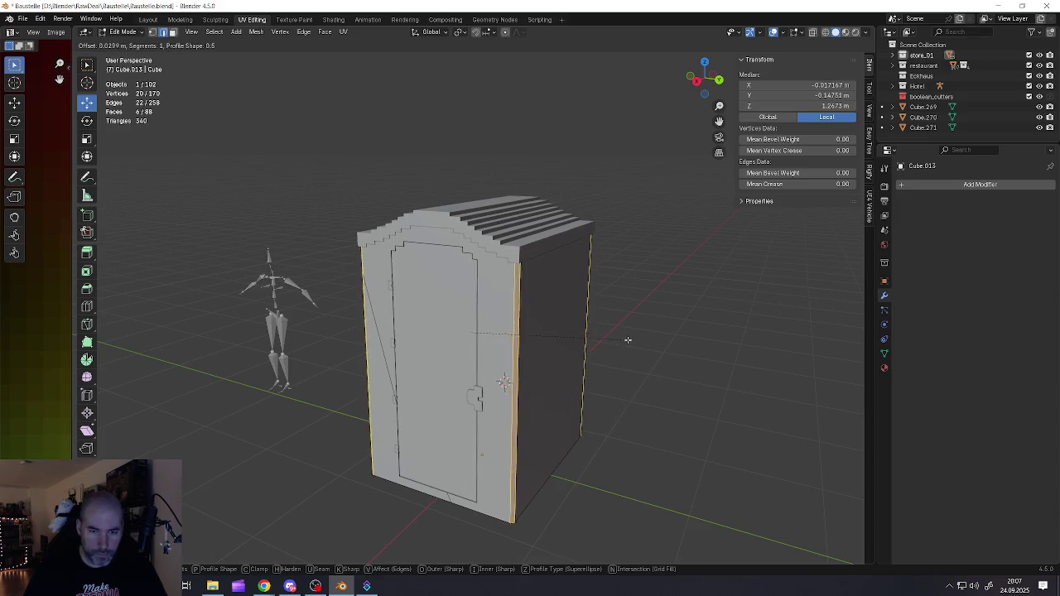
pyautogui.click(630, 339)
pyautogui.moveTo(556, 332)
pyautogui.mouseDown(button='middle')
pyautogui.moveTo(581, 328)
pyautogui.moveTo(439, 329)
pyautogui.moveTo(480, 331)
pyautogui.moveTo(686, 286)
pyautogui.mouseUp(button='middle')
pyautogui.press('Tab')
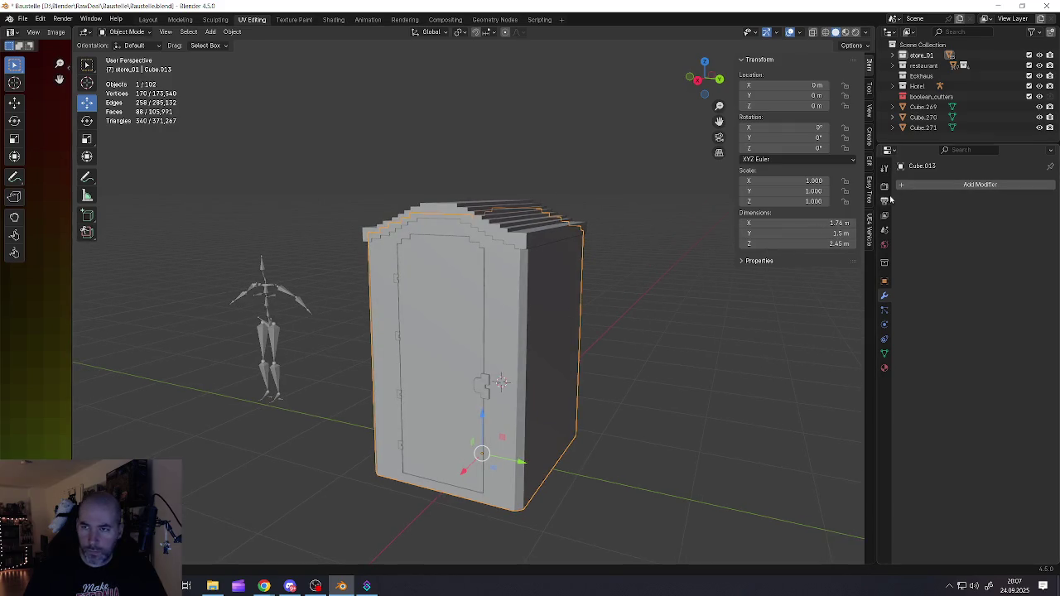
# - Add a Blocks Remesh modifier at octree depth 7 to the cabin and apply it
pyautogui.click(919, 184)
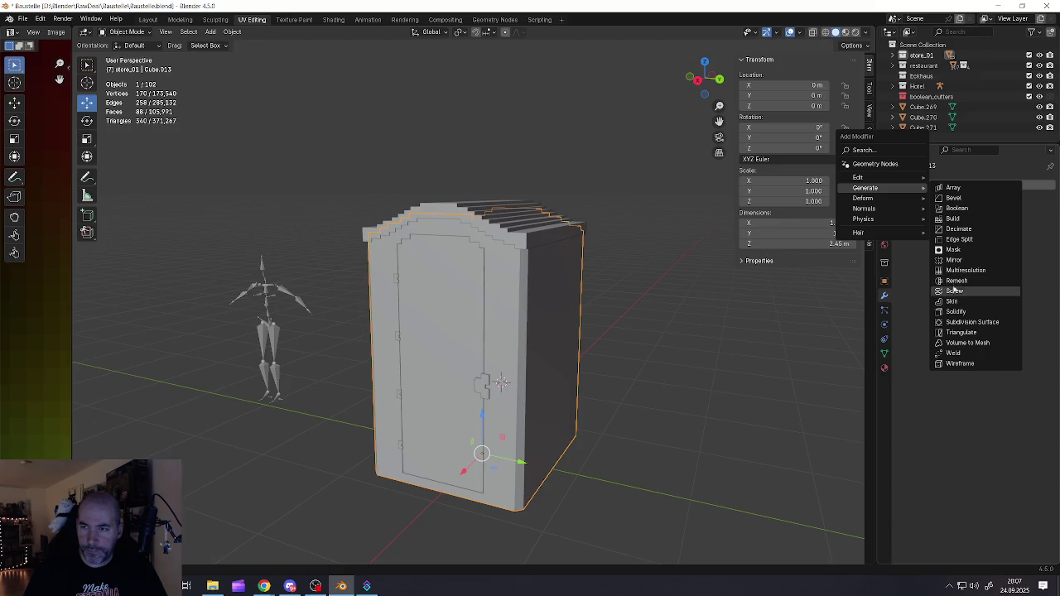
pyautogui.click(960, 281)
pyautogui.click(918, 217)
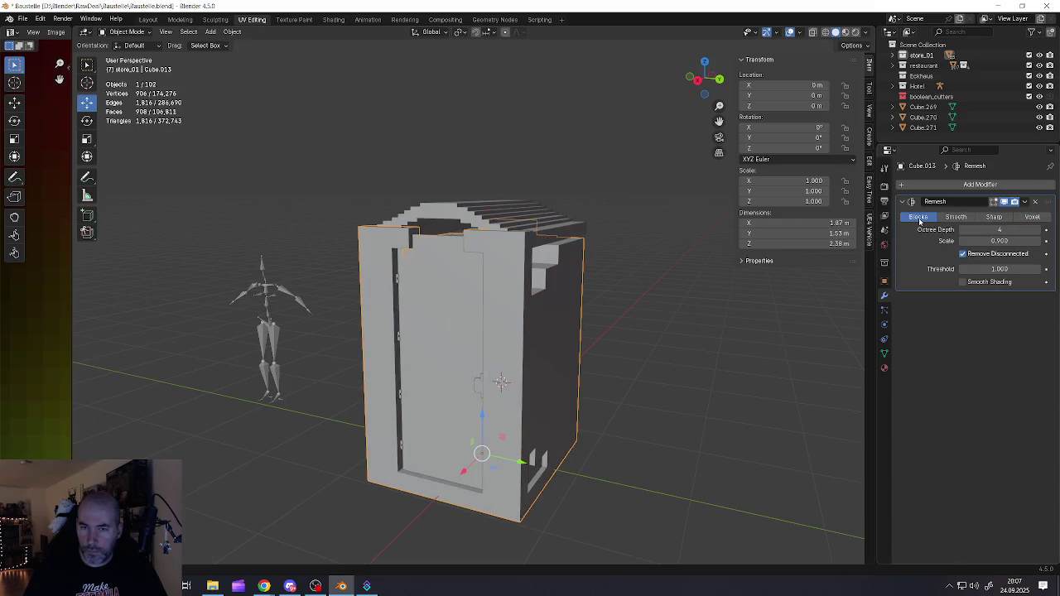
pyautogui.click(1038, 231)
pyautogui.click(1038, 231)
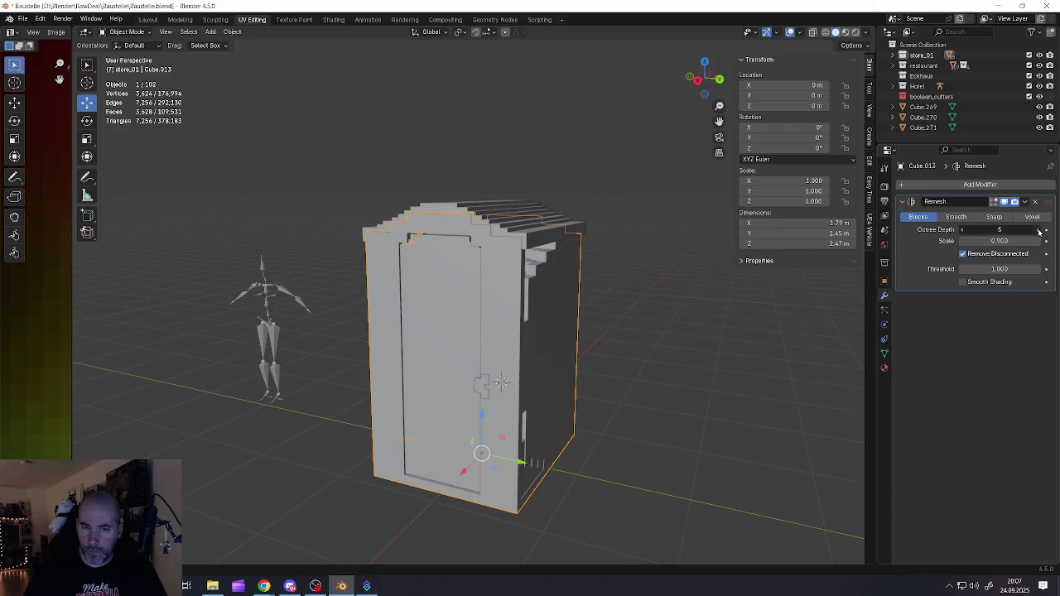
pyautogui.click(1039, 231)
pyautogui.moveTo(580, 287)
pyautogui.mouseDown(button='middle')
pyautogui.moveTo(629, 282)
pyautogui.moveTo(445, 296)
pyautogui.moveTo(544, 301)
pyautogui.moveTo(486, 303)
pyautogui.mouseUp(button='middle')
pyautogui.click(1024, 202)
pyautogui.click(1005, 215)
# - Simplify the remeshed cabin with a Limited Dissolve and save Baustelle.blend
pyautogui.press('Tab')
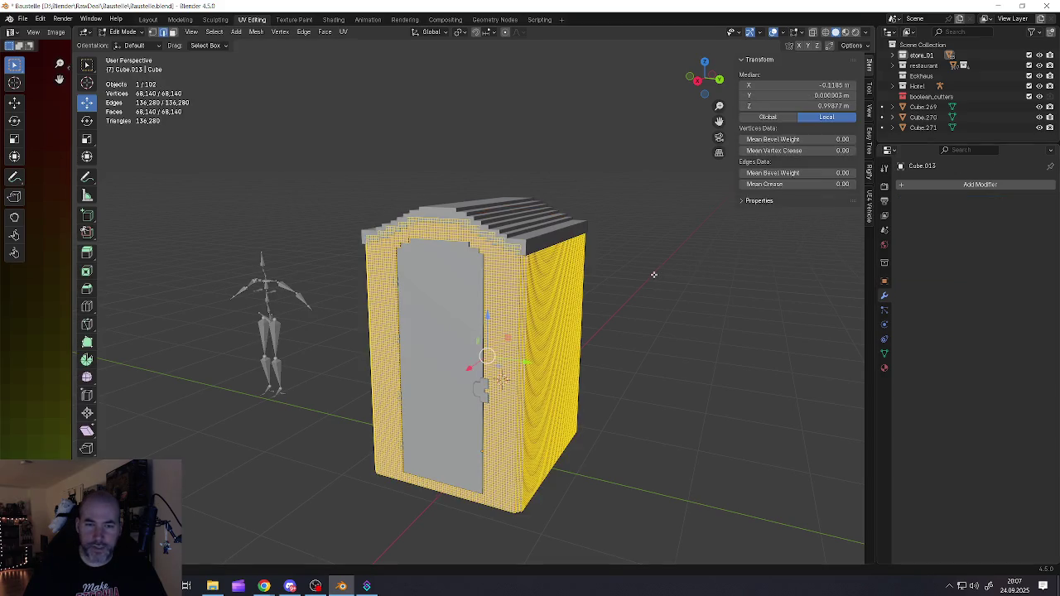
pyautogui.press('x')
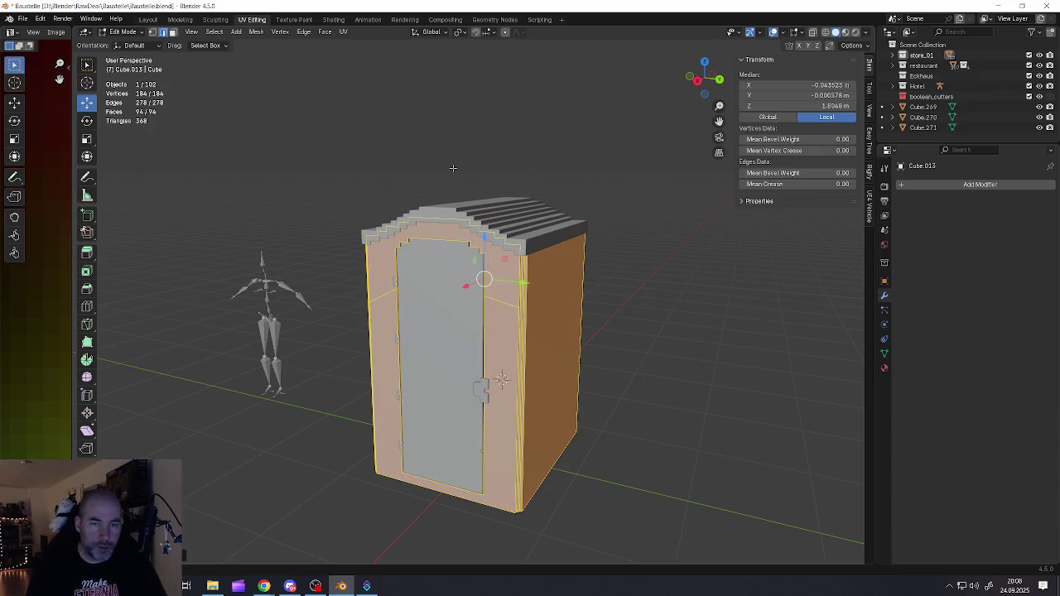
pyautogui.press('Tab')
pyautogui.moveTo(580, 206); pyautogui.dragTo(526, 211, button='middle')
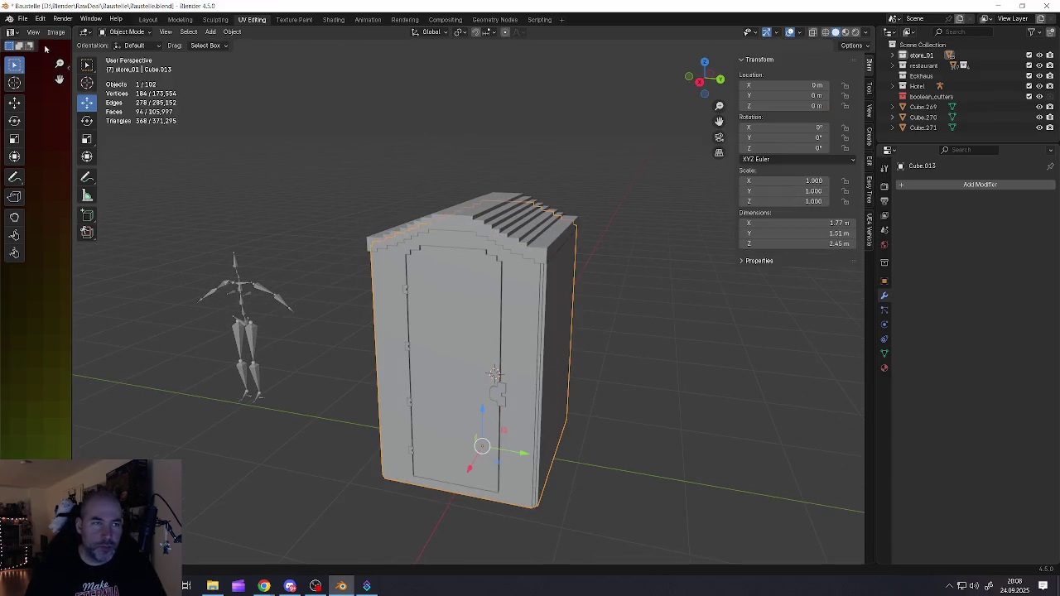
pyautogui.click(27, 19)
pyautogui.click(49, 88)
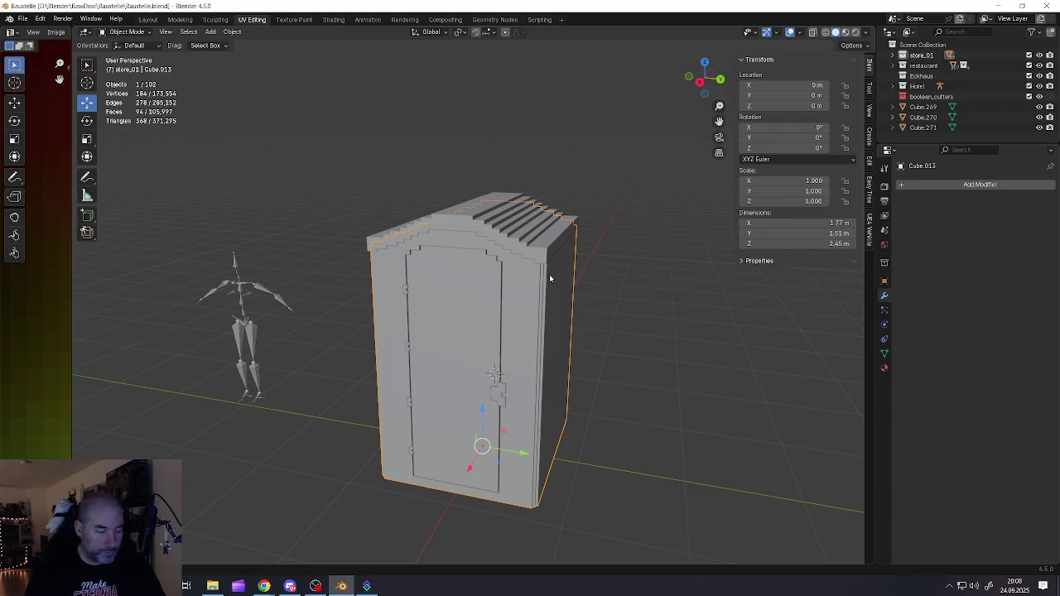
pyautogui.scroll(-2, 521, 282)
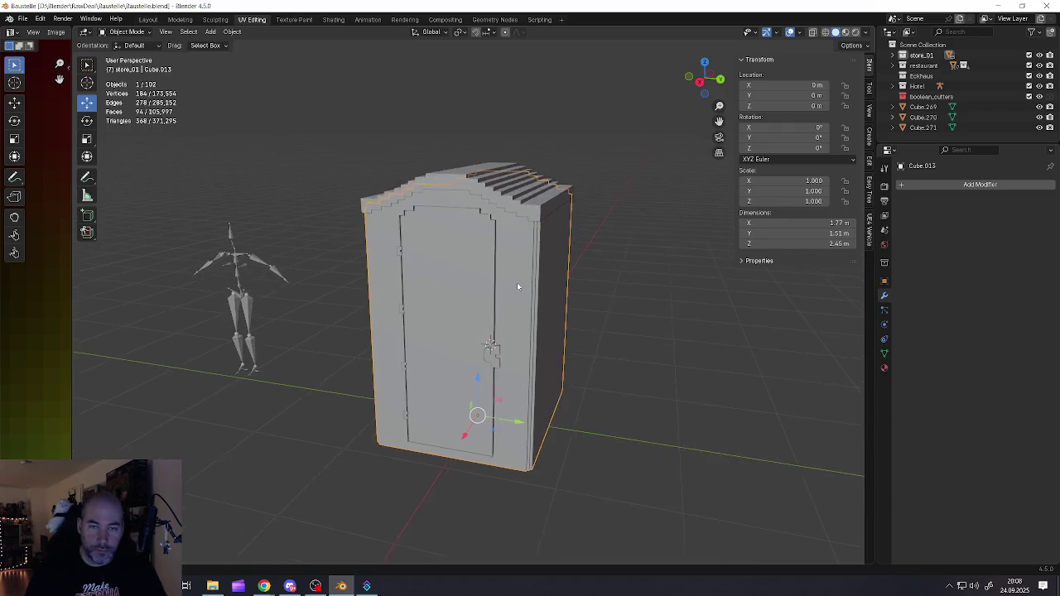
# - Select roof piece Cube.020, pick its corner edges and bevel them in Edit Mode
pyautogui.scroll(-3, 496, 265)
pyautogui.scroll(4, 486, 258)
pyautogui.click(485, 257)
pyautogui.moveTo(485, 257)
pyautogui.mouseDown(button='middle')
pyautogui.moveTo(474, 284)
pyautogui.moveTo(578, 298)
pyautogui.mouseUp(button='middle')
pyautogui.press('Tab')
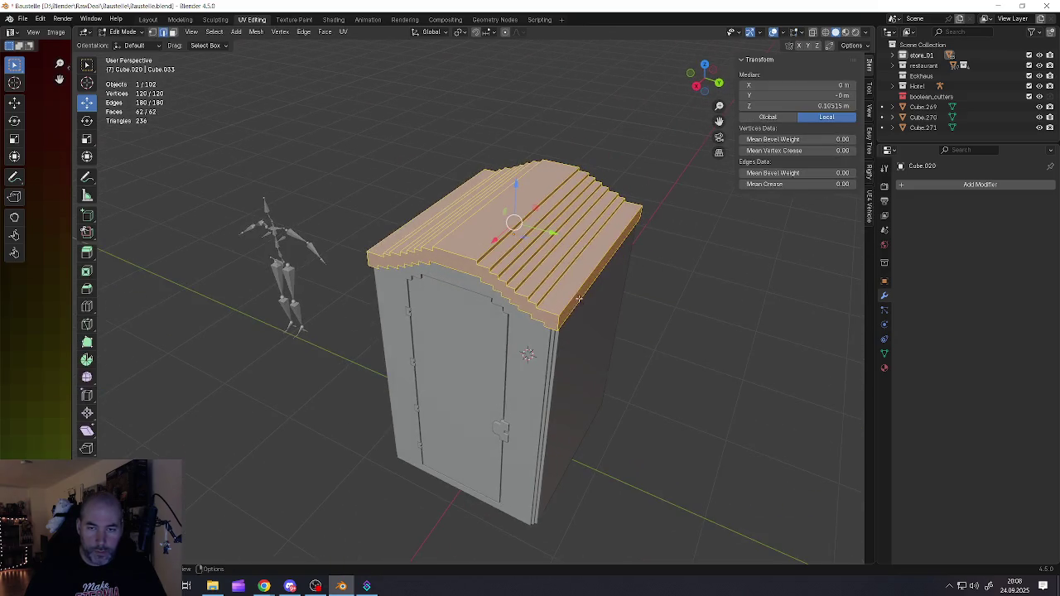
pyautogui.click(560, 324)
pyautogui.moveTo(655, 267)
pyautogui.mouseDown(button='middle')
pyautogui.moveTo(444, 228)
pyautogui.moveTo(553, 370)
pyautogui.moveTo(559, 445)
pyautogui.moveTo(535, 466)
pyautogui.mouseUp(button='middle')
pyautogui.keyDown('shift'); pyautogui.click(581, 374); pyautogui.keyUp('shift')
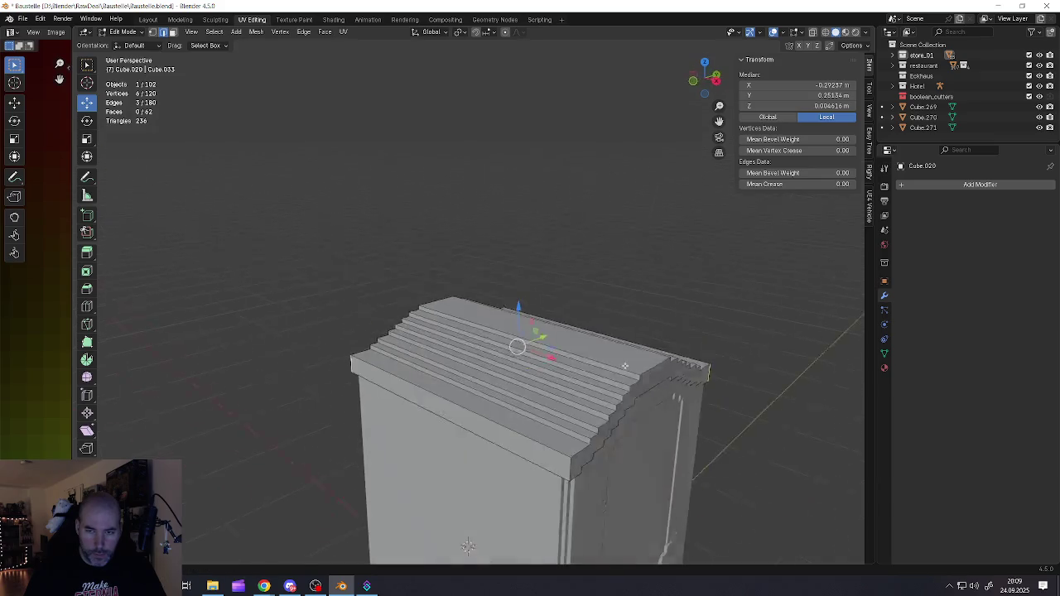
pyautogui.hotkey('ctrl', 'b')
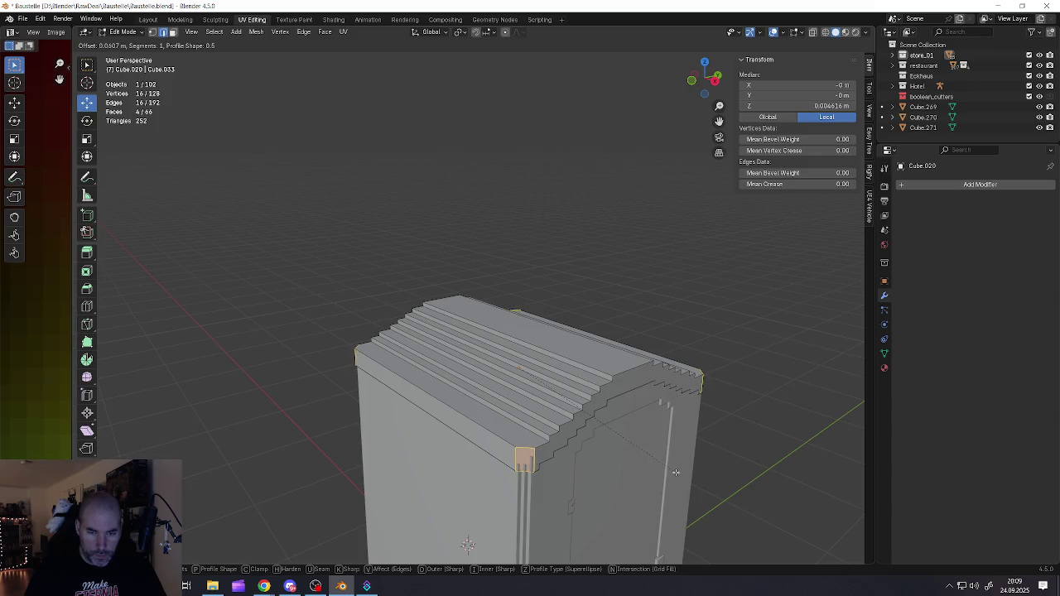
pyautogui.click(678, 472)
pyautogui.moveTo(678, 472); pyautogui.dragTo(596, 424, button='middle')
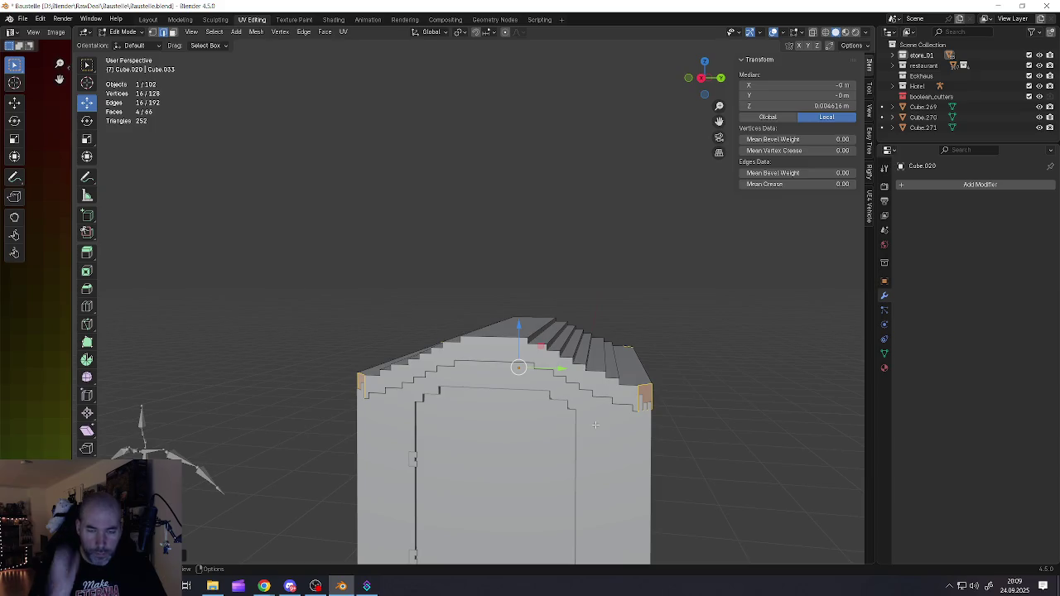
pyautogui.press('Tab')
pyautogui.moveTo(574, 370); pyautogui.dragTo(572, 430, button='middle')
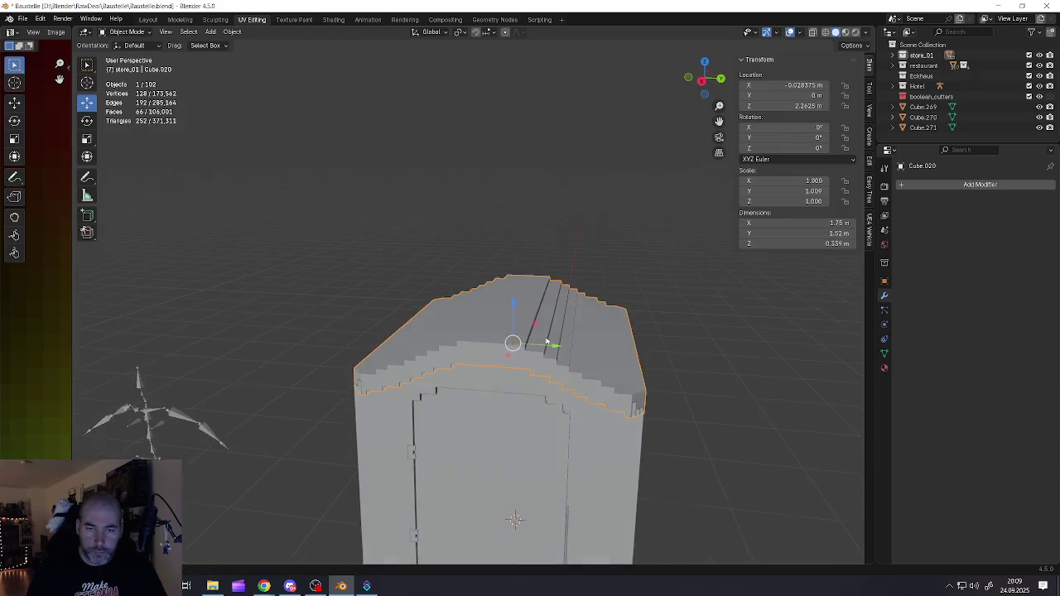
# - Try a Decimate modifier on the roof, then remove it again
pyautogui.click(927, 188)
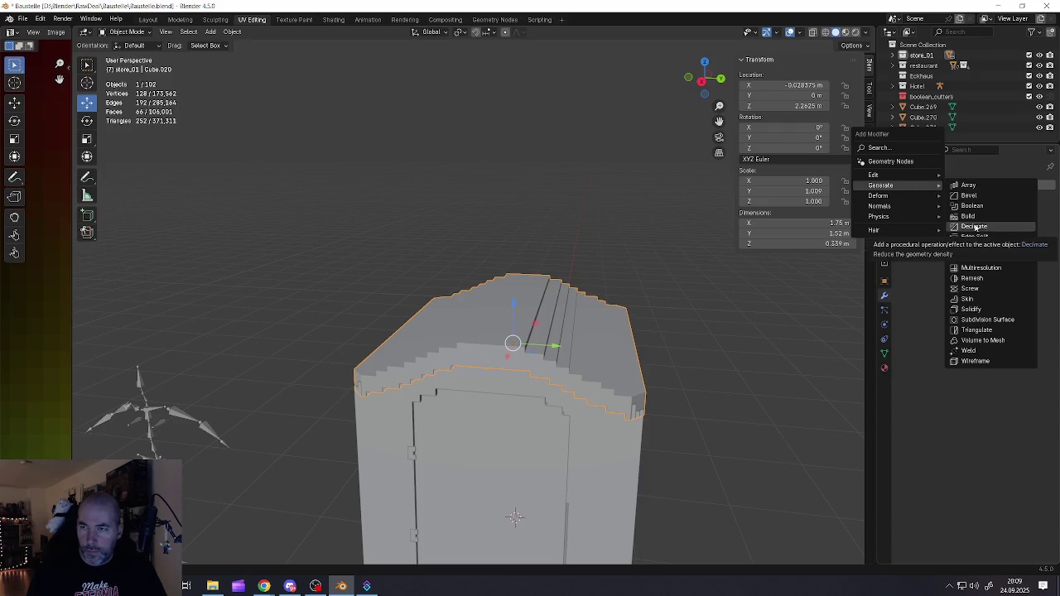
pyautogui.click(975, 227)
pyautogui.click(986, 229)
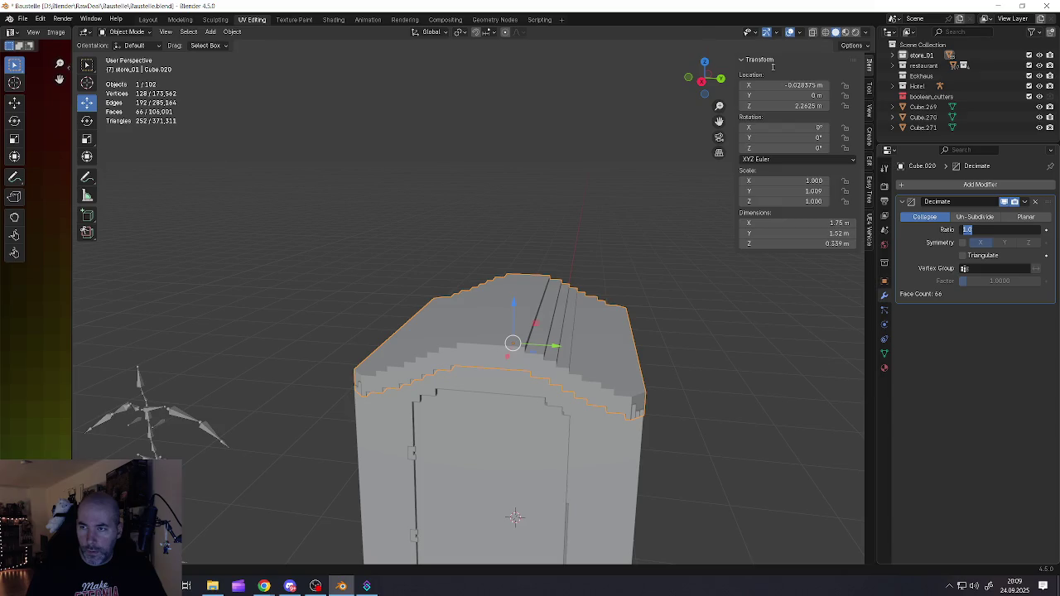
pyautogui.click(1036, 204)
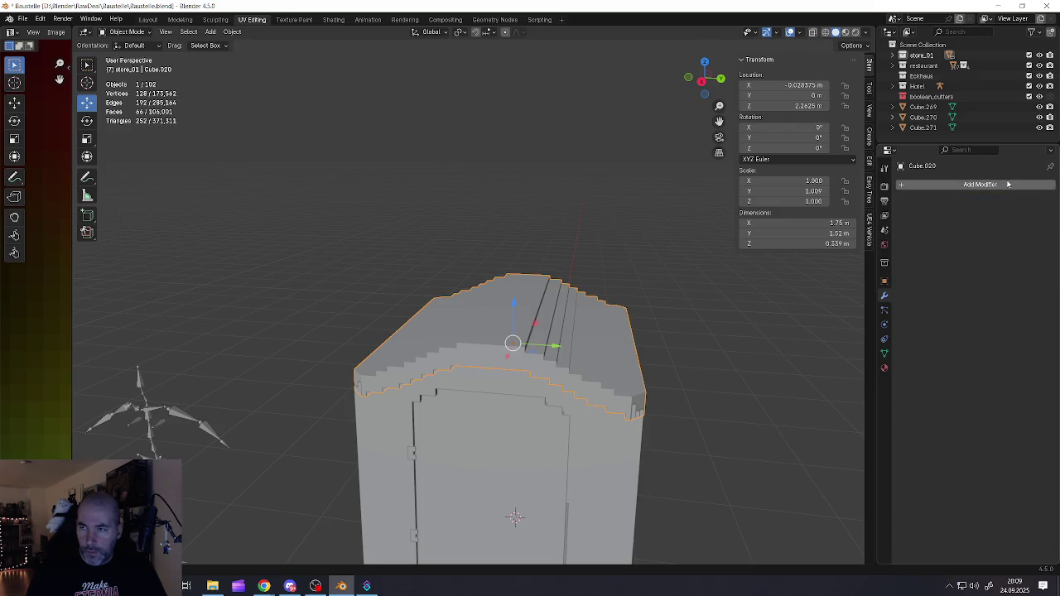
# - Add a Blocks Remesh at octree depth 7 to the roof and apply it
pyautogui.click(980, 184)
pyautogui.moveTo(962, 180)
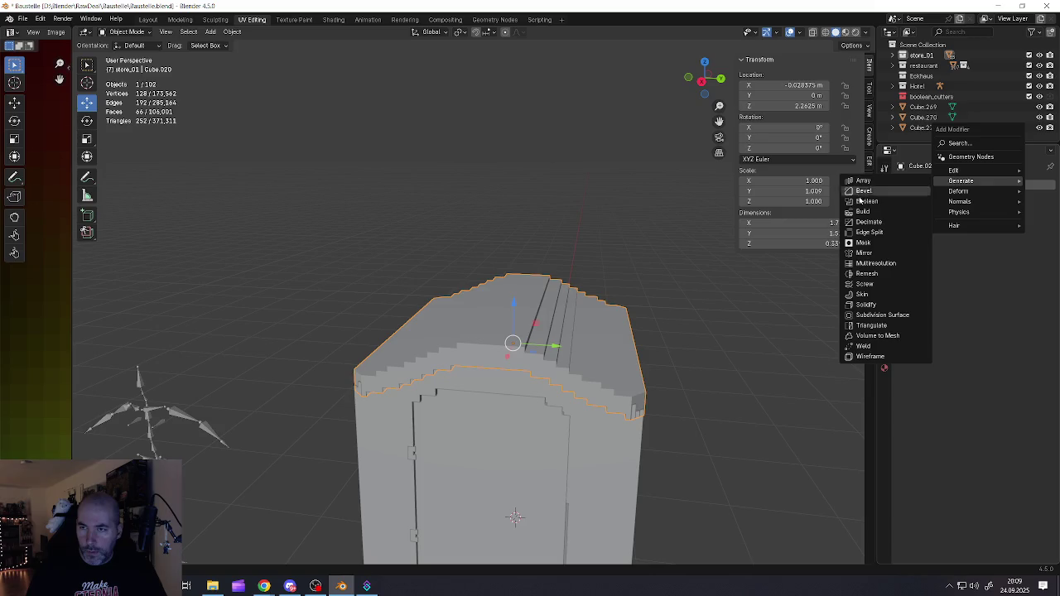
pyautogui.click(866, 273)
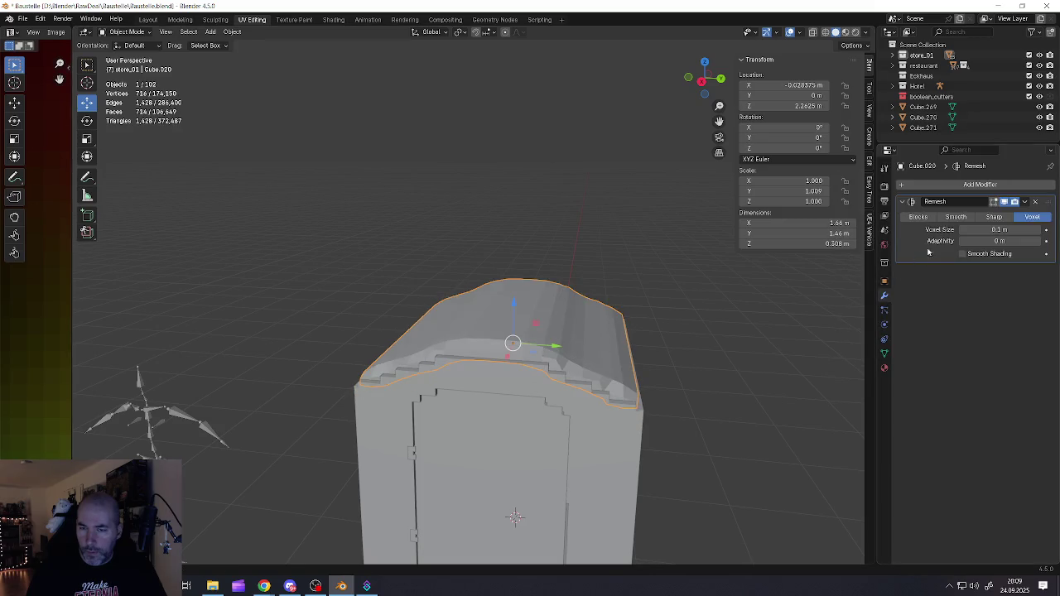
pyautogui.click(918, 216)
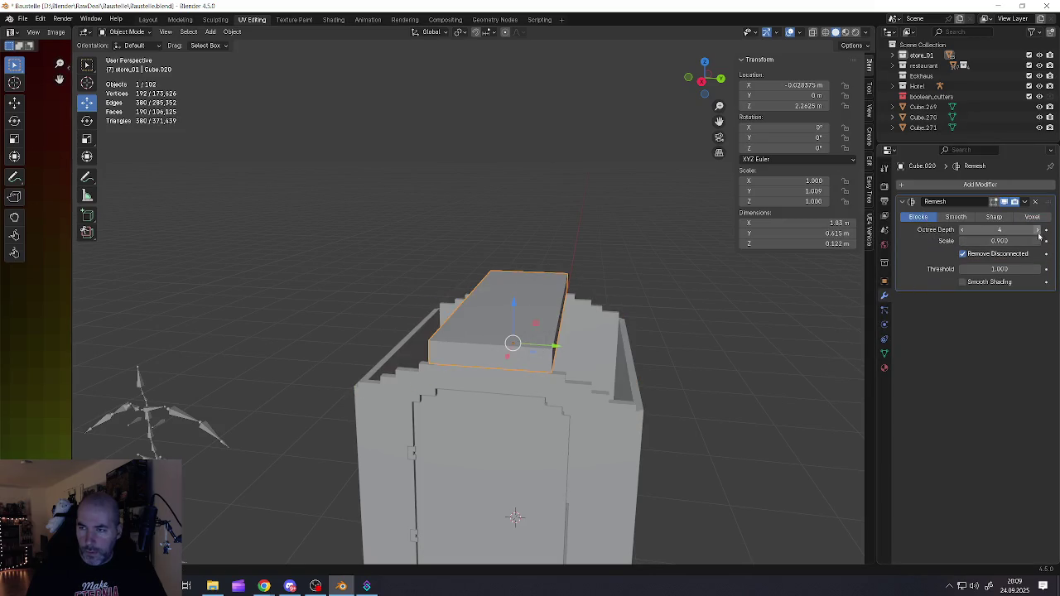
pyautogui.click(1038, 232)
pyautogui.click(1038, 232)
pyautogui.click(1038, 232)
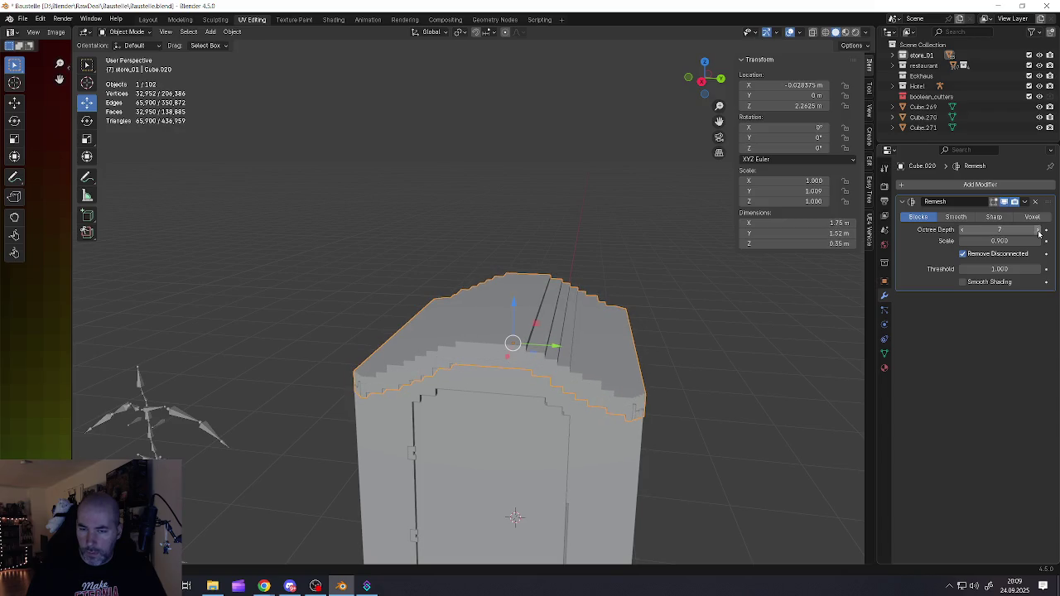
pyautogui.moveTo(597, 389)
pyautogui.mouseDown(button='middle')
pyautogui.moveTo(633, 362)
pyautogui.moveTo(621, 350)
pyautogui.moveTo(695, 343)
pyautogui.mouseUp(button='middle')
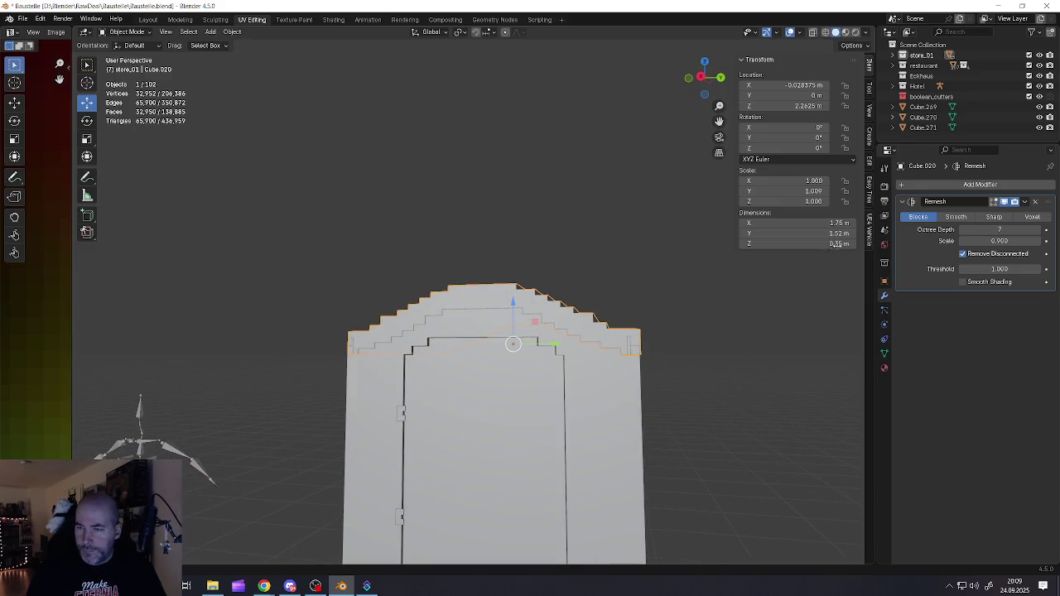
pyautogui.click(1025, 201)
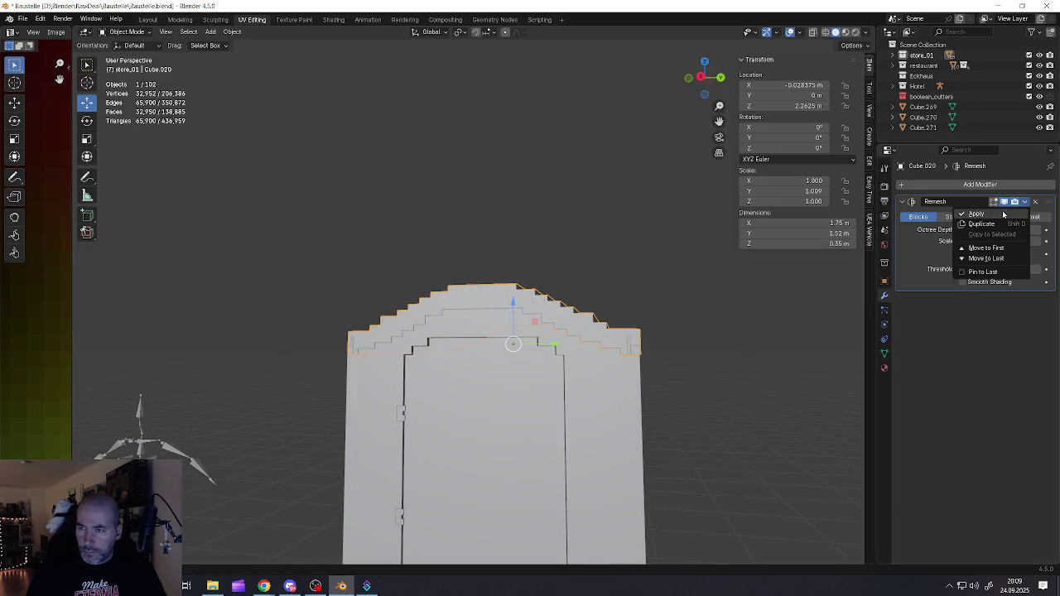
pyautogui.click(991, 214)
pyautogui.moveTo(630, 332); pyautogui.dragTo(594, 304, button='middle')
pyautogui.press('Tab')
# - Simplify the roof's geometry with a Limited Dissolve
pyautogui.press('l')
pyautogui.press('x')
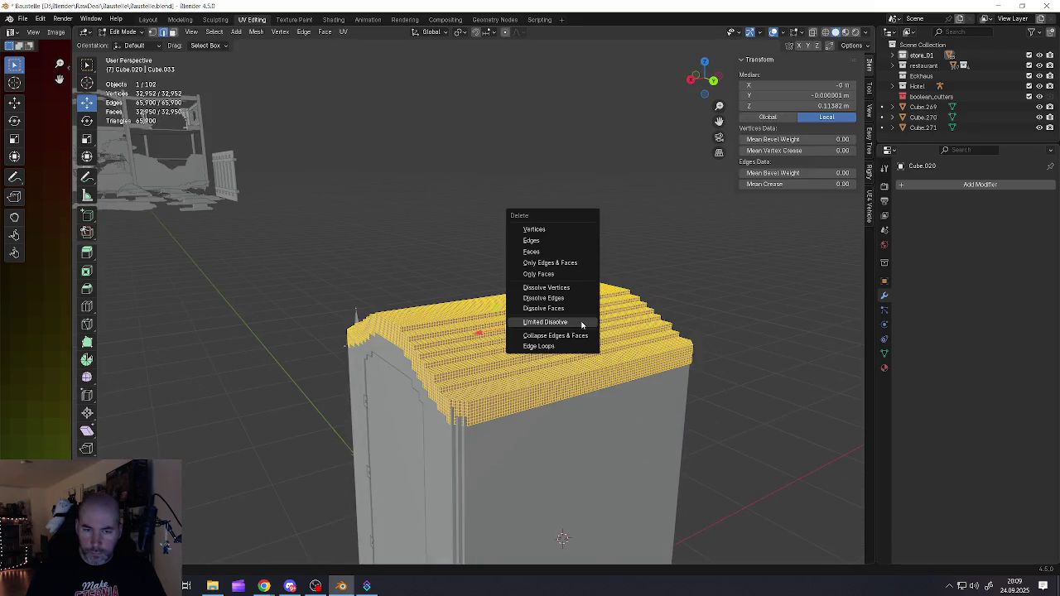
pyautogui.click(581, 326)
pyautogui.moveTo(582, 325)
pyautogui.mouseDown(button='middle')
pyautogui.moveTo(546, 315)
pyautogui.moveTo(564, 320)
pyautogui.mouseUp(button='middle')
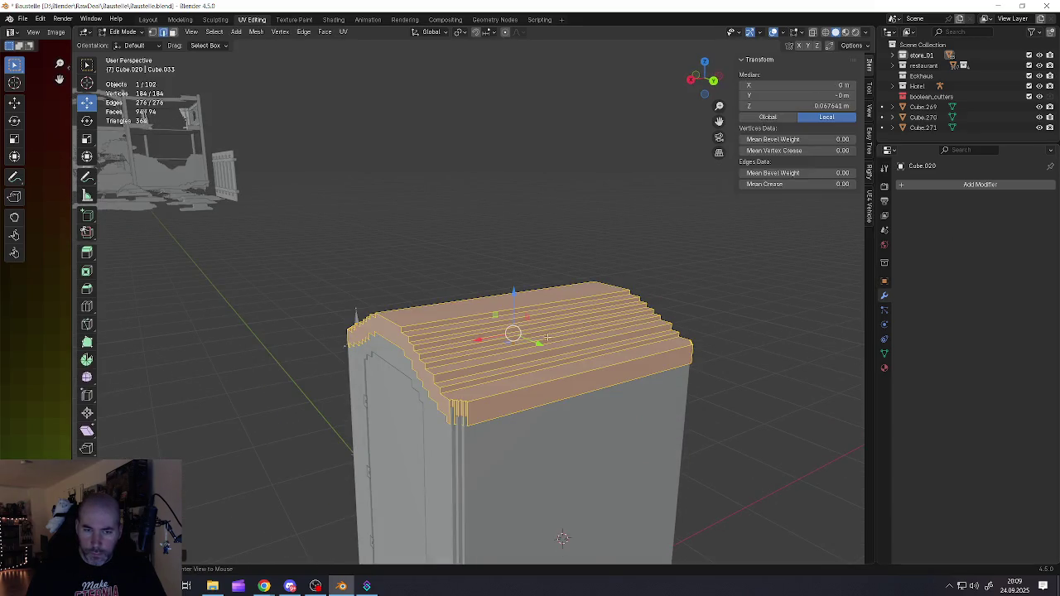
pyautogui.press('Tab')
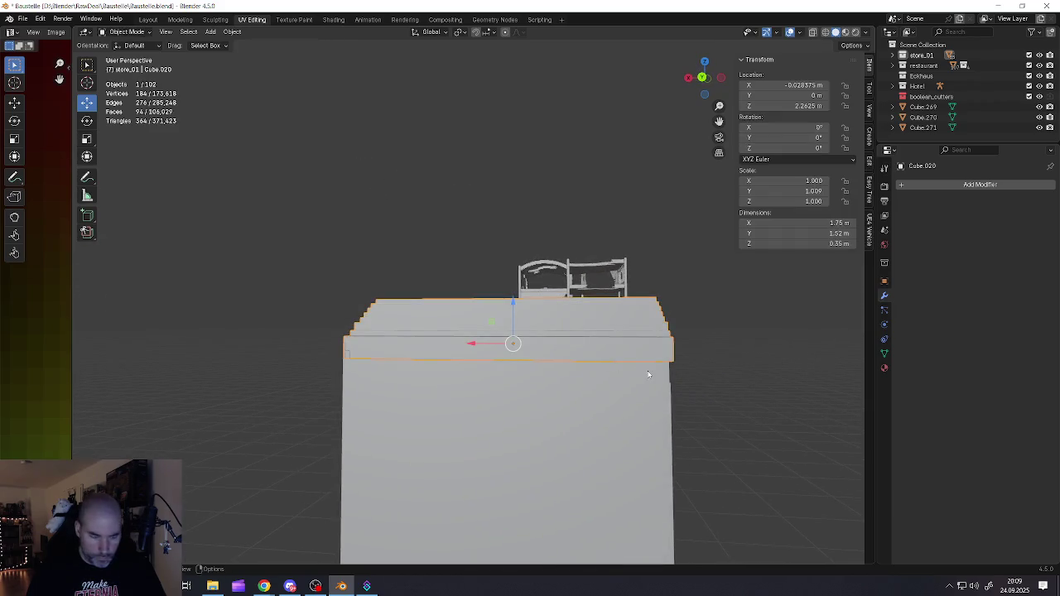
# - Widen the roof along X to 1.024 and nudge it along X
pyautogui.press('s')
pyautogui.press('x')
pyautogui.click(559, 326)
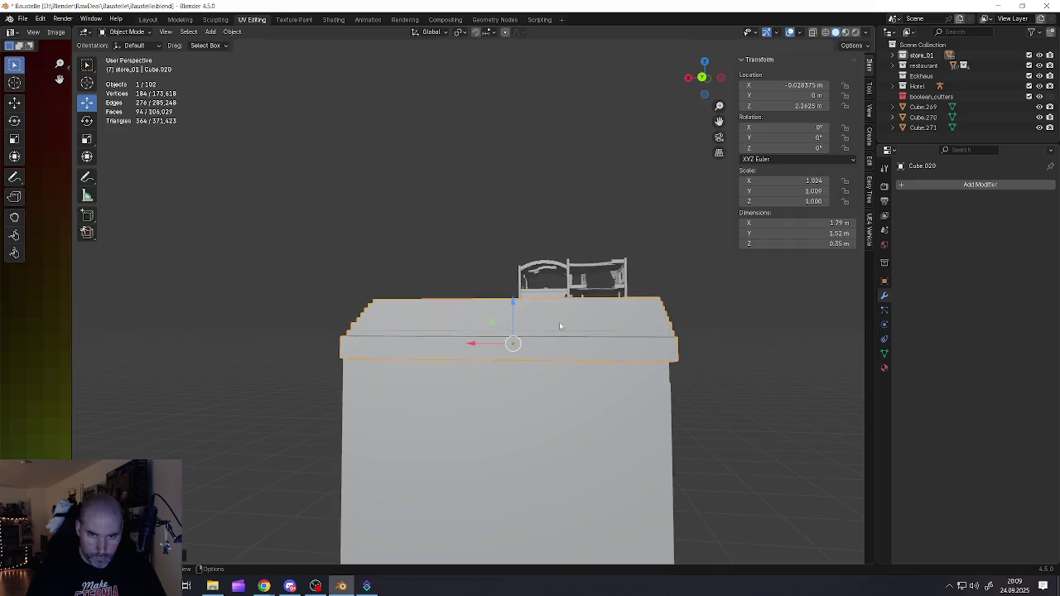
pyautogui.press('g')
pyautogui.press('x')
pyautogui.click(483, 348)
pyautogui.moveTo(483, 348)
pyautogui.mouseDown(button='middle')
pyautogui.moveTo(485, 359)
pyautogui.moveTo(559, 382)
pyautogui.moveTo(654, 373)
pyautogui.moveTo(556, 382)
pyautogui.moveTo(585, 355)
pyautogui.moveTo(591, 367)
pyautogui.moveTo(572, 364)
pyautogui.moveTo(575, 355)
pyautogui.moveTo(621, 360)
pyautogui.moveTo(450, 358)
pyautogui.moveTo(510, 330)
pyautogui.moveTo(454, 354)
pyautogui.moveTo(511, 309)
pyautogui.moveTo(502, 353)
pyautogui.mouseUp(button='middle')
# - Scale the roof along Y by 1.033 to 1.56 m deep, then deselect it
pyautogui.press('s')
pyautogui.press('y')
pyautogui.click(617, 383)
pyautogui.hotkey('alt', 'a')
pyautogui.scroll(-3, 452, 357)
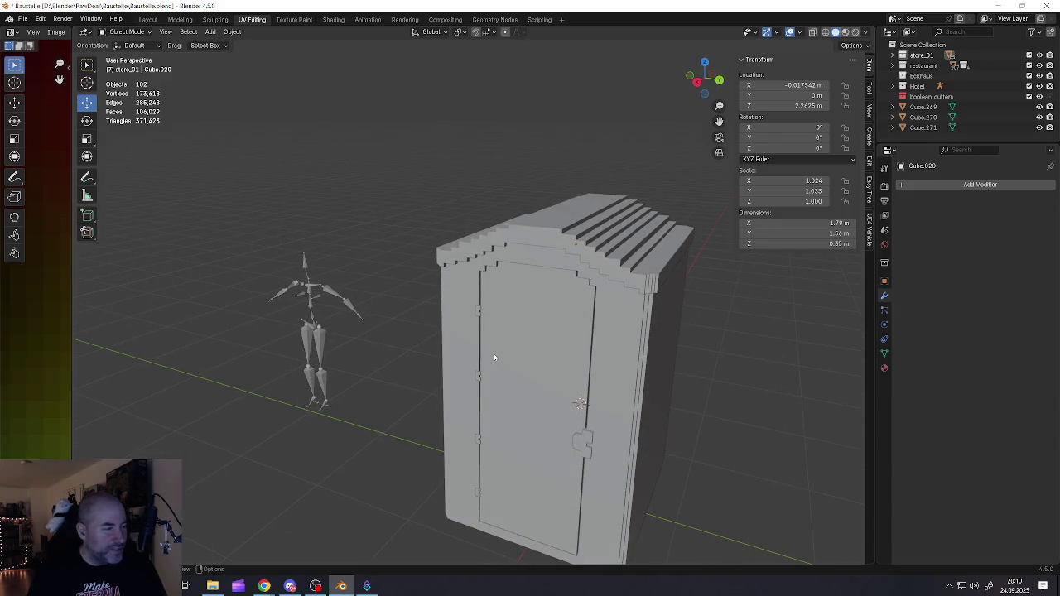
pyautogui.scroll(1, 584, 311)
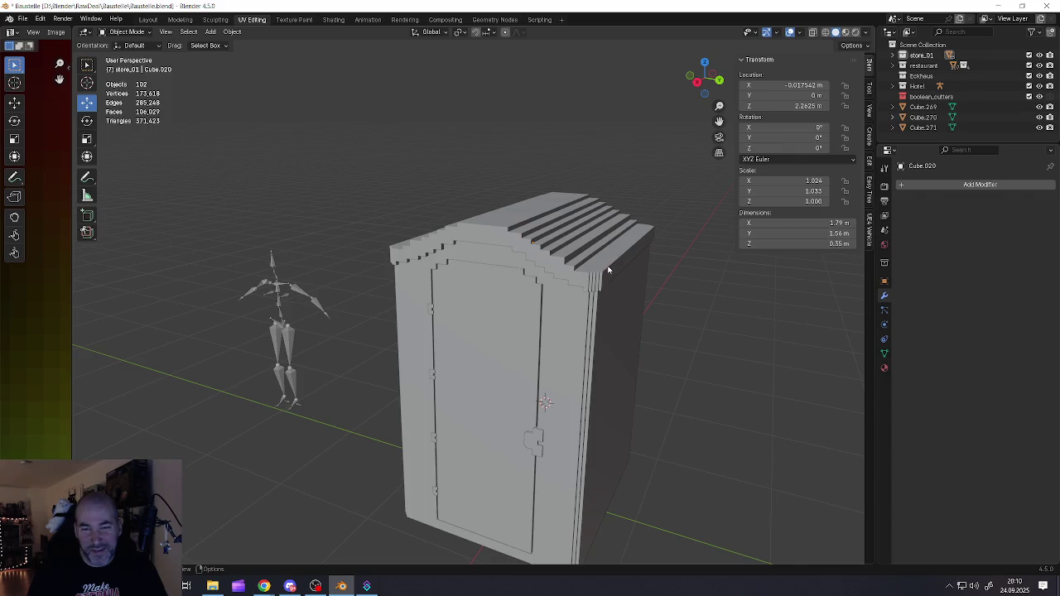
# - Select two top ridge edges of the roof and drag them slightly down along Z
pyautogui.scroll(1, 608, 270)
pyautogui.scroll(1, 588, 290)
pyautogui.scroll(2, 569, 308)
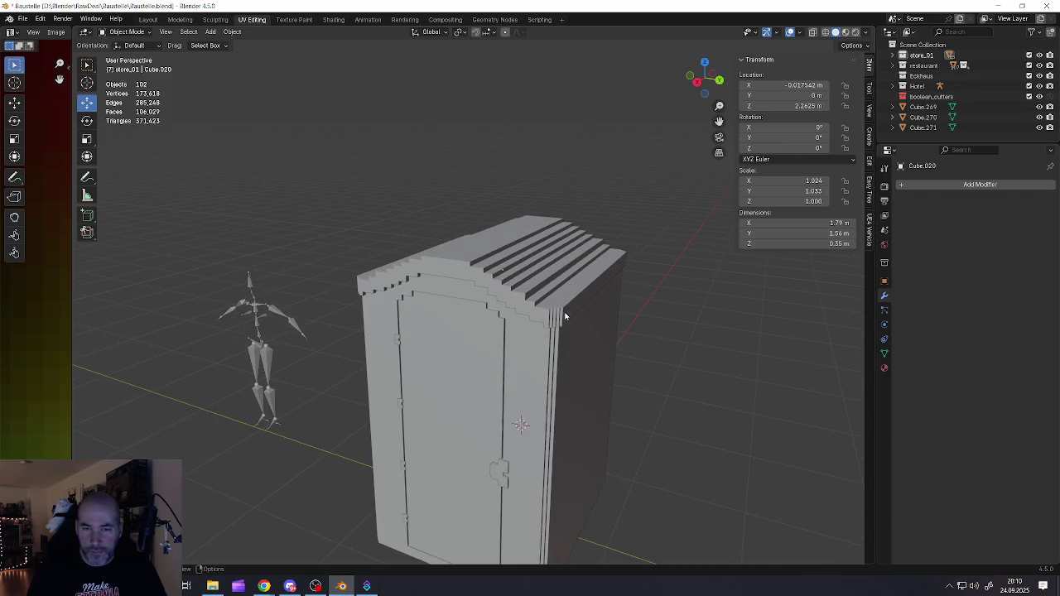
pyautogui.scroll(1, 569, 308)
pyautogui.click(569, 308)
pyautogui.press('Tab')
pyautogui.click(568, 302)
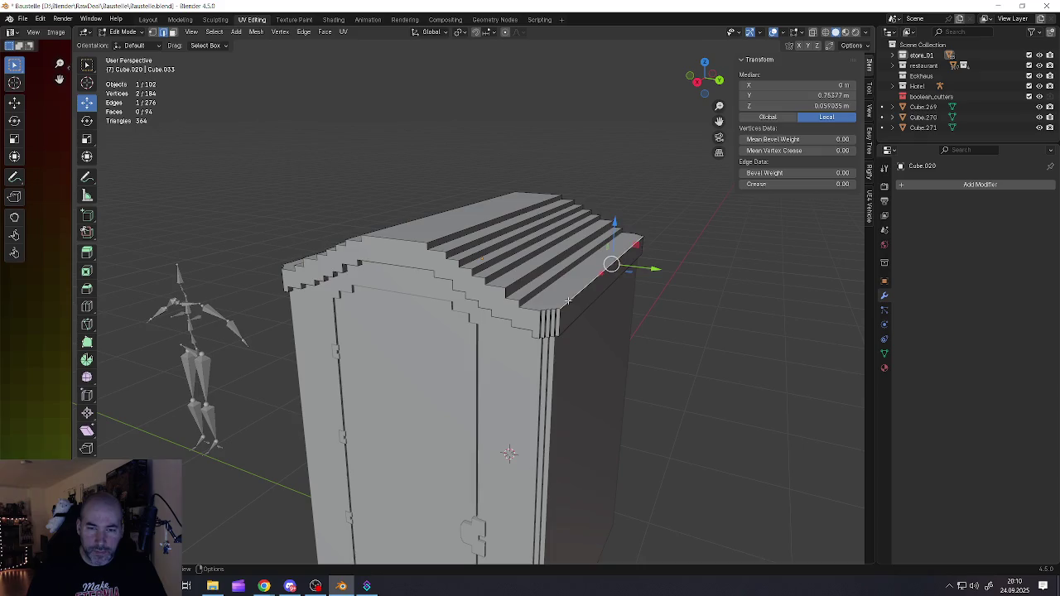
pyautogui.moveTo(568, 300)
pyautogui.mouseDown(button='middle')
pyautogui.moveTo(403, 317)
pyautogui.moveTo(488, 282)
pyautogui.mouseUp(button='middle')
pyautogui.keyDown('shift'); pyautogui.click(403, 317); pyautogui.keyUp('shift')
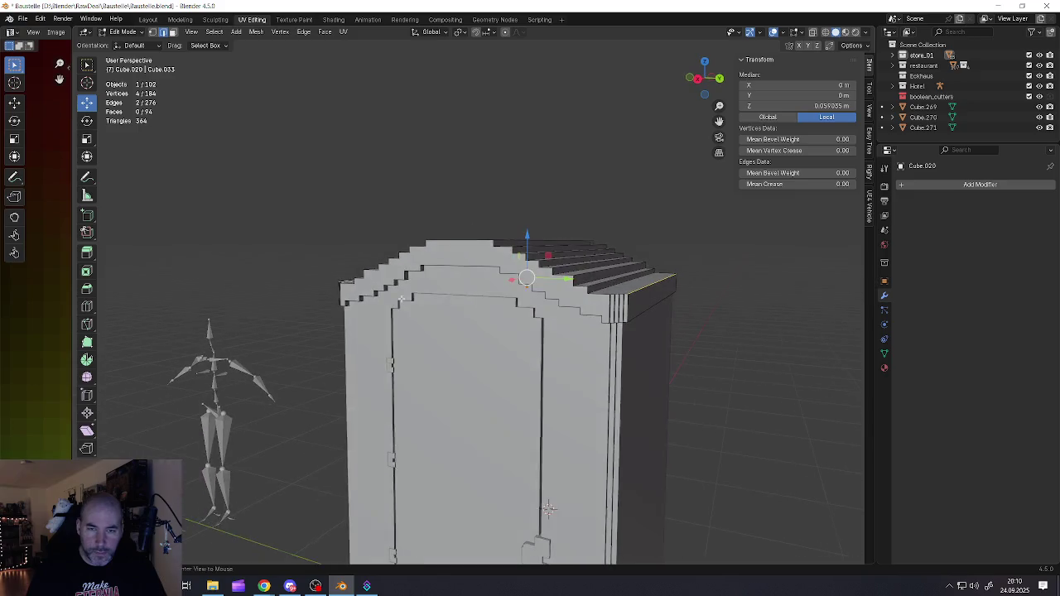
pyautogui.moveTo(528, 235); pyautogui.dragTo(526, 236)
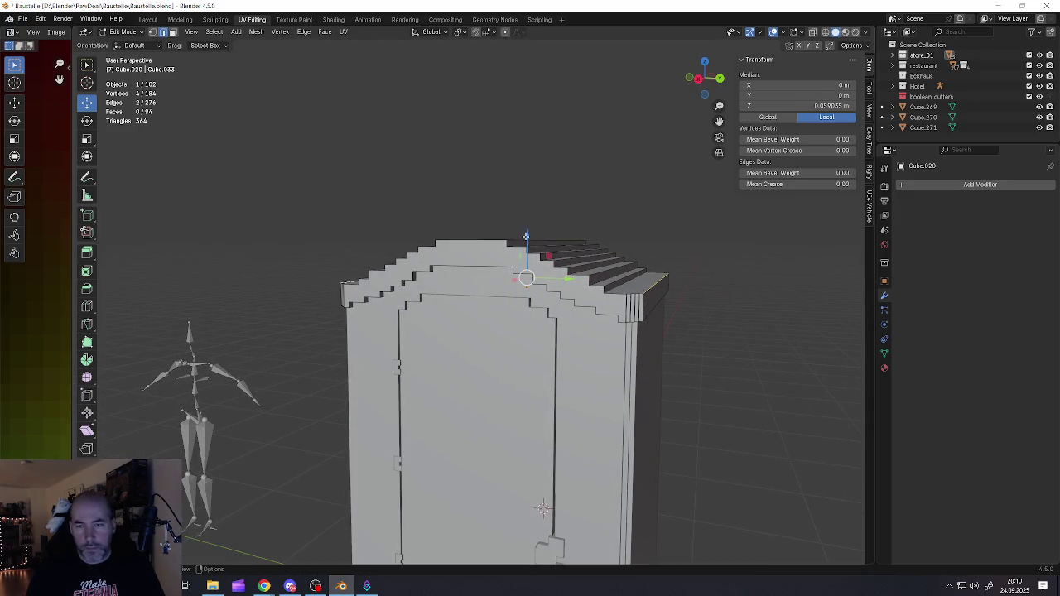
pyautogui.scroll(-4, 538, 282)
pyautogui.press('Tab')
pyautogui.moveTo(564, 336); pyautogui.dragTo(560, 326, button='middle')
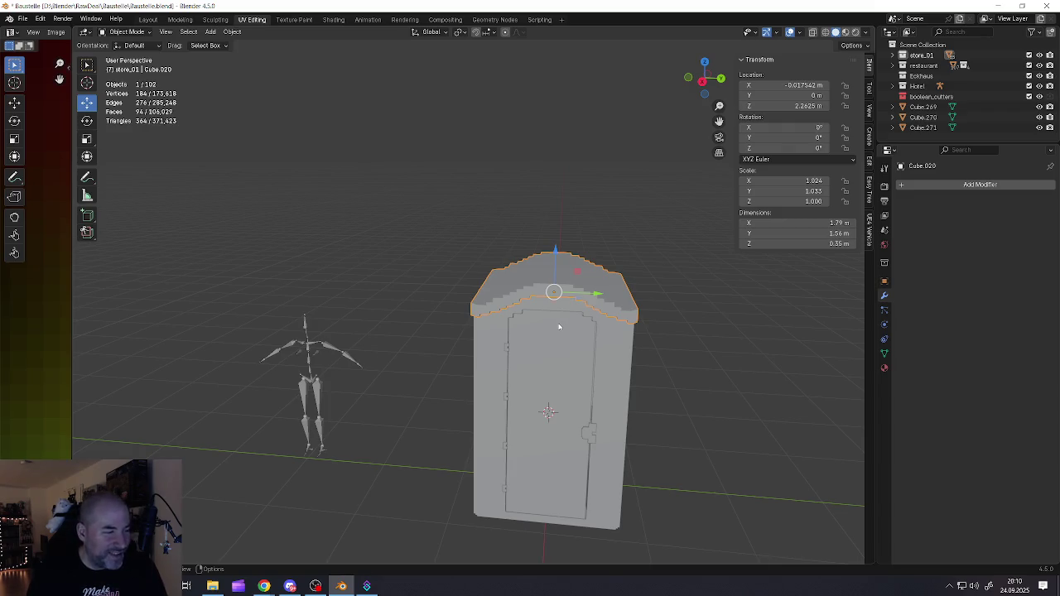
# - Rotate door Cube.036 open to -112° around Z, then undo to close it
pyautogui.moveTo(627, 373)
pyautogui.mouseDown(button='middle')
pyautogui.moveTo(594, 323)
pyautogui.moveTo(552, 315)
pyautogui.moveTo(472, 365)
pyautogui.mouseUp(button='middle')
pyautogui.click(482, 366)
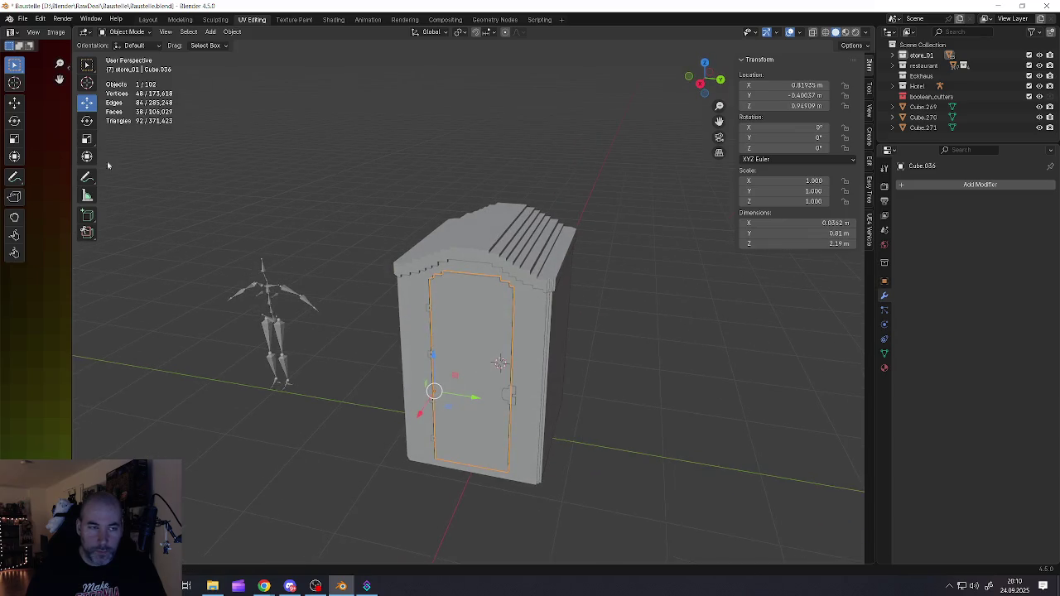
pyautogui.click(87, 120)
pyautogui.moveTo(450, 411); pyautogui.dragTo(410, 404)
pyautogui.scroll(4, 463, 381)
pyautogui.moveTo(464, 381)
pyautogui.mouseDown(button='middle')
pyautogui.moveTo(520, 383)
pyautogui.moveTo(466, 367)
pyautogui.moveTo(486, 374)
pyautogui.moveTo(460, 344)
pyautogui.mouseUp(button='middle')
pyautogui.scroll(-4, 466, 366)
pyautogui.hotkey('ctrl', 'z')
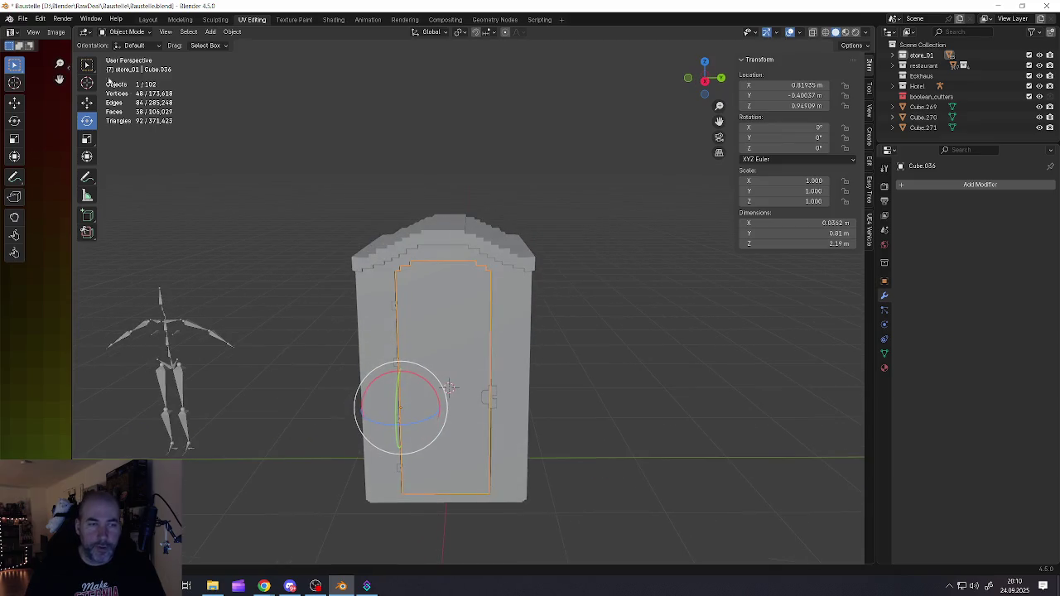
pyautogui.click(24, 19)
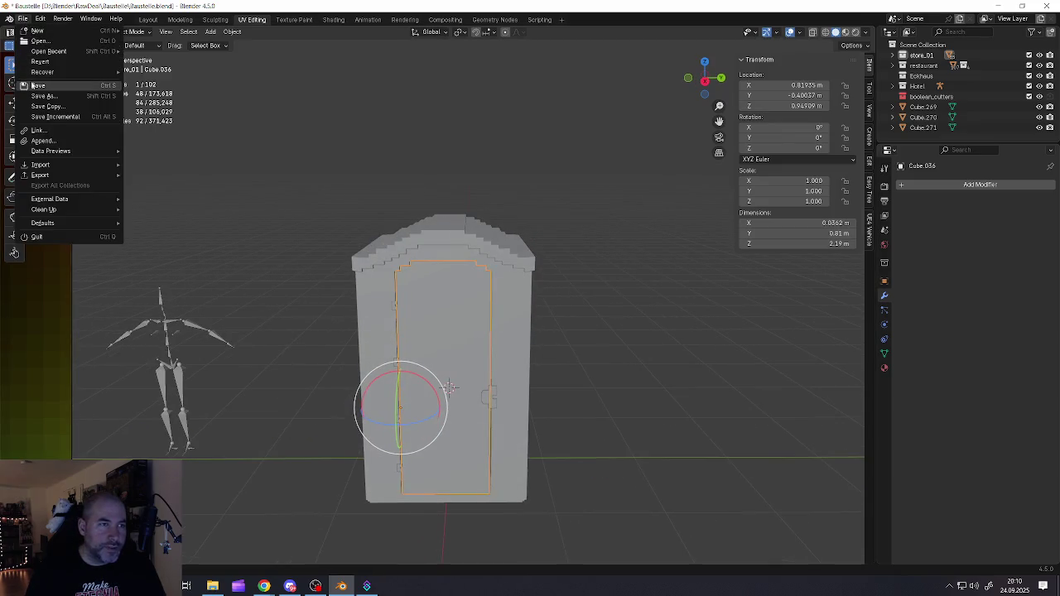
# - Save Baustelle.blend and recentre the view on the booth
pyautogui.click(33, 85)
pyautogui.keyDown('shift'); pyautogui.moveTo(398, 323); pyautogui.dragTo(432, 289, button='middle'); pyautogui.keyUp('shift')
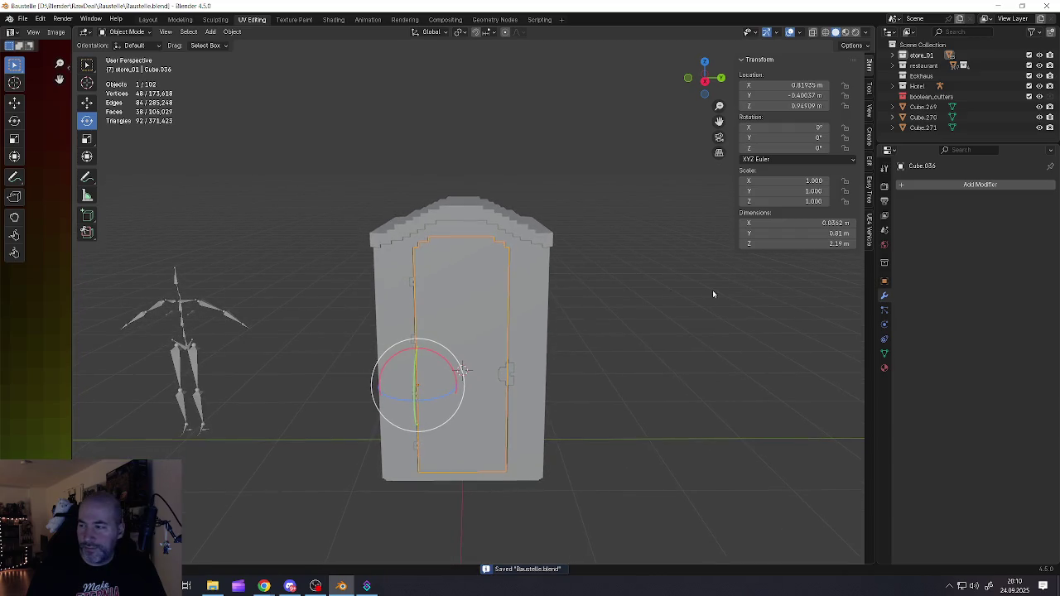
pyautogui.hotkey('alt', 'Tab')
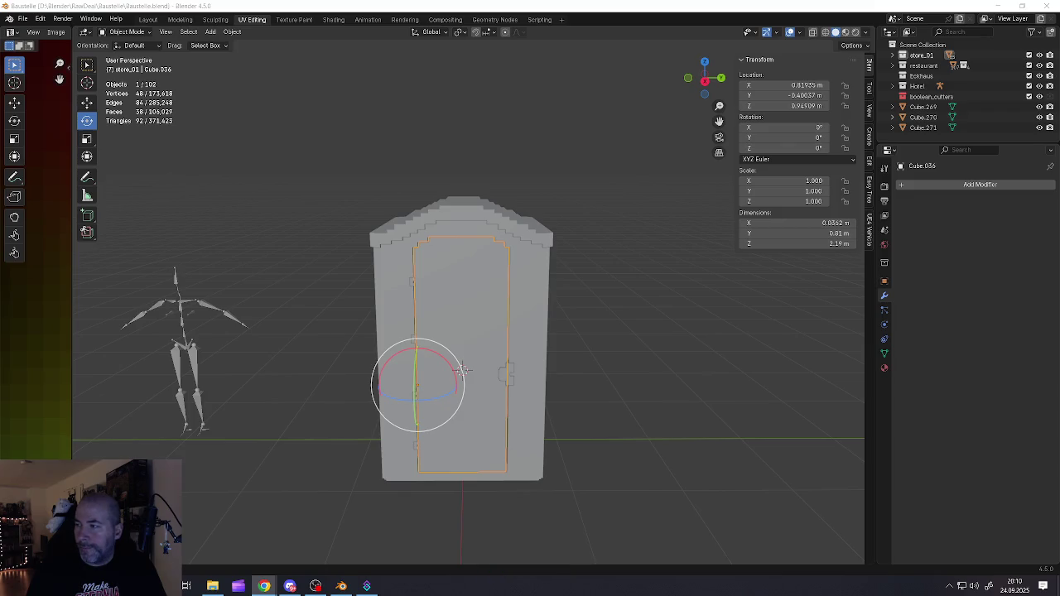
pyautogui.hotkey('alt', 'Tab')
# - Select booth body Cube.013, switch to brighter viewport shading, and widen the palette image area
pyautogui.click(527, 319)
pyautogui.moveTo(525, 318); pyautogui.dragTo(537, 315, button='middle')
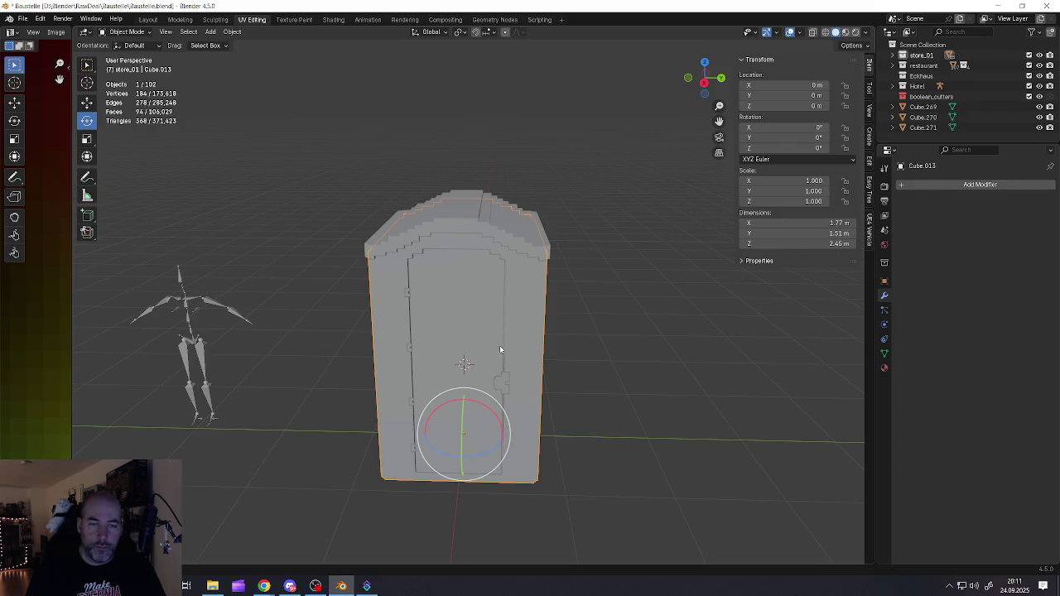
pyautogui.moveTo(493, 350)
pyautogui.mouseDown(button='middle')
pyautogui.moveTo(533, 310)
pyautogui.moveTo(537, 327)
pyautogui.mouseUp(button='middle')
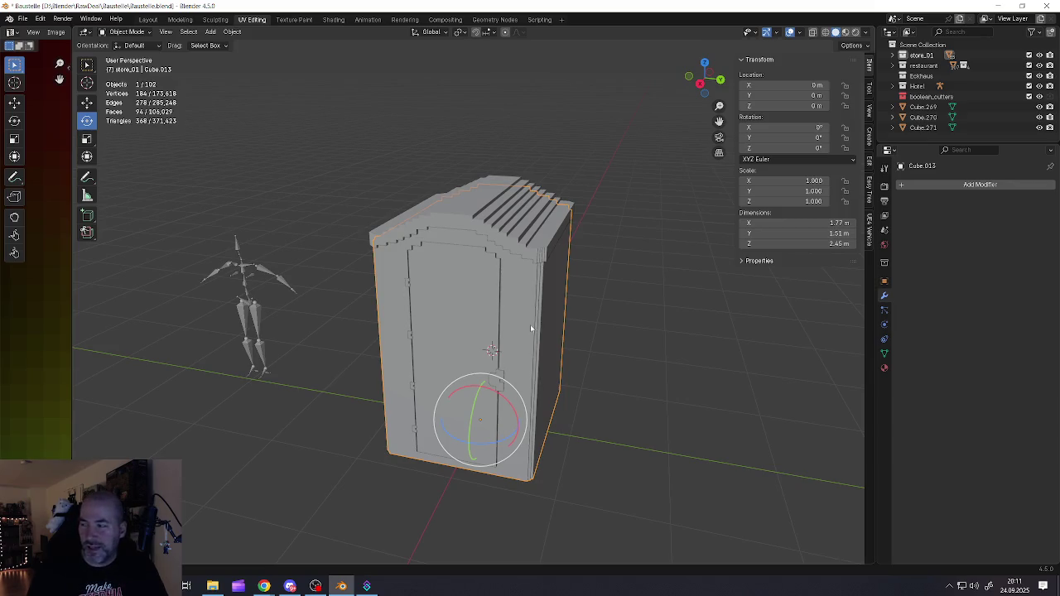
pyautogui.press('Tab')
pyautogui.press('Tab')
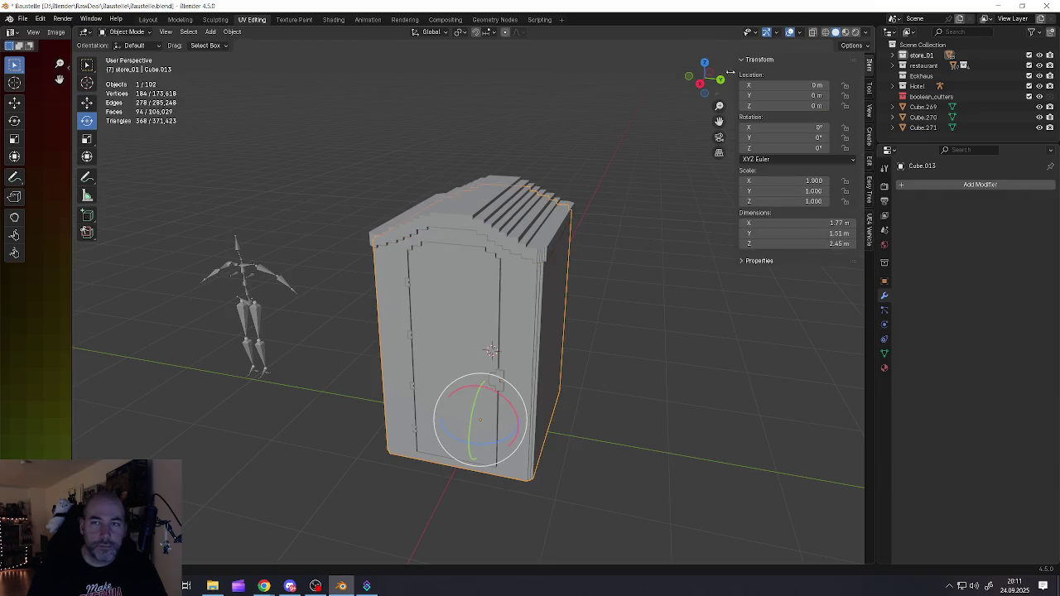
pyautogui.click(847, 32)
pyautogui.click(576, 284)
pyautogui.click(537, 303)
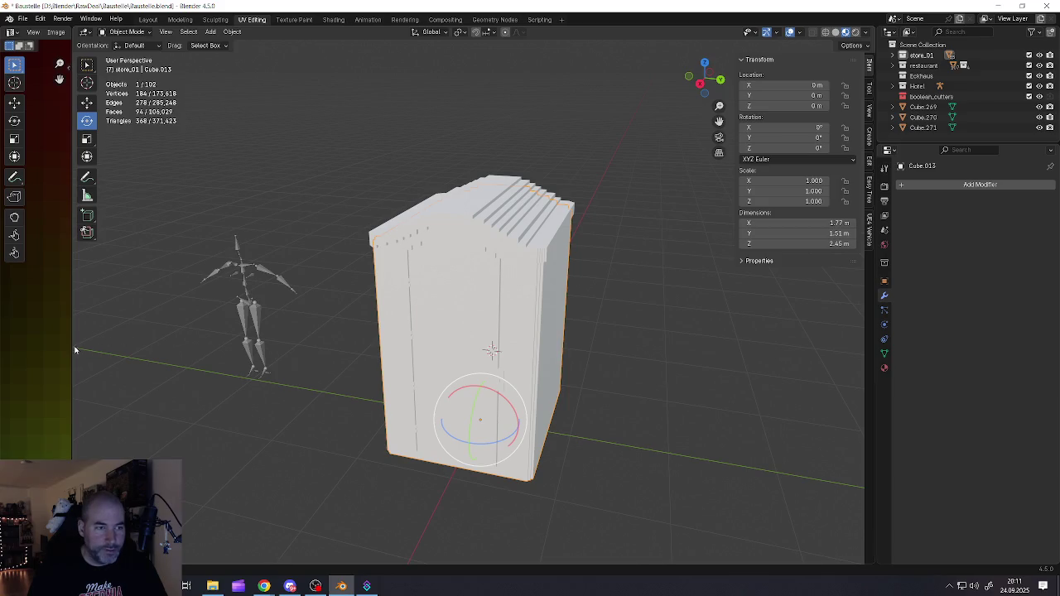
pyautogui.moveTo(74, 349); pyautogui.dragTo(251, 348)
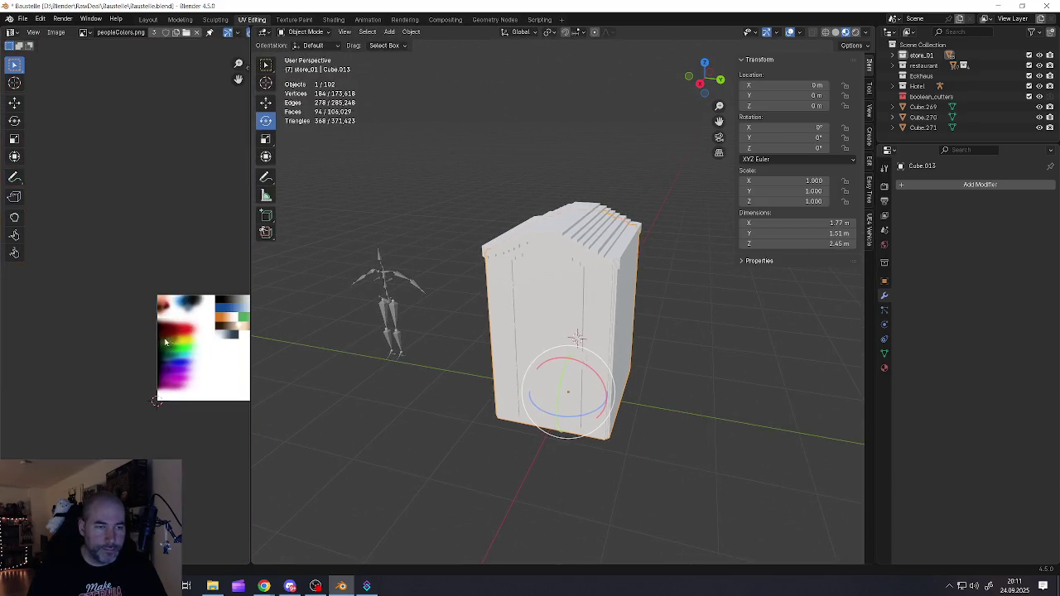
# - Select the whole booth mesh and unwrap it with Smart UV Project
pyautogui.scroll(4, 182, 352)
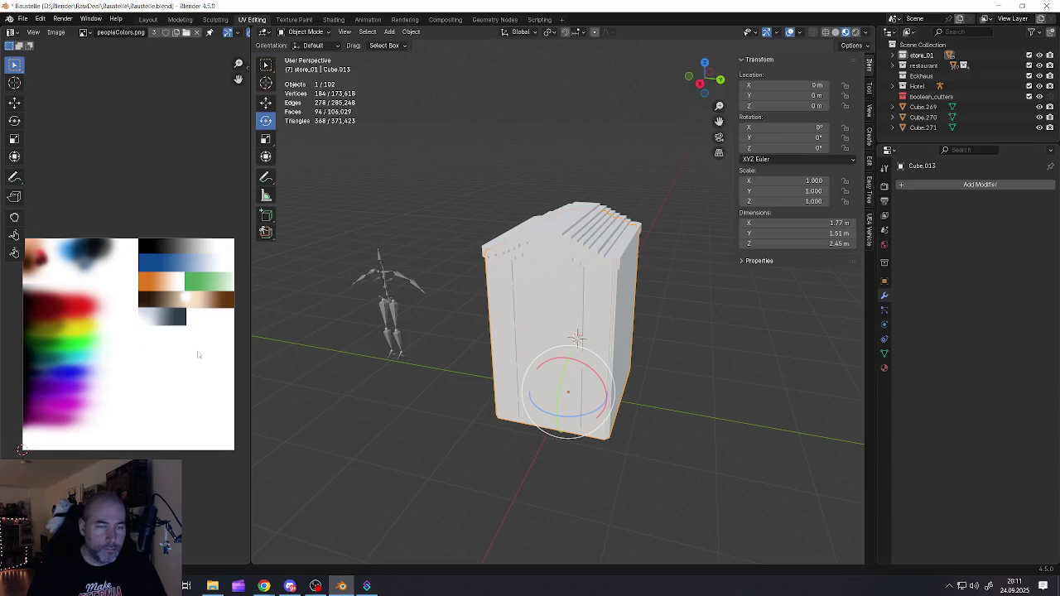
pyautogui.press('Tab')
pyautogui.hotkey('alt', 'a')
pyautogui.press('a')
pyautogui.hotkey('alt', 'a')
pyautogui.press('a')
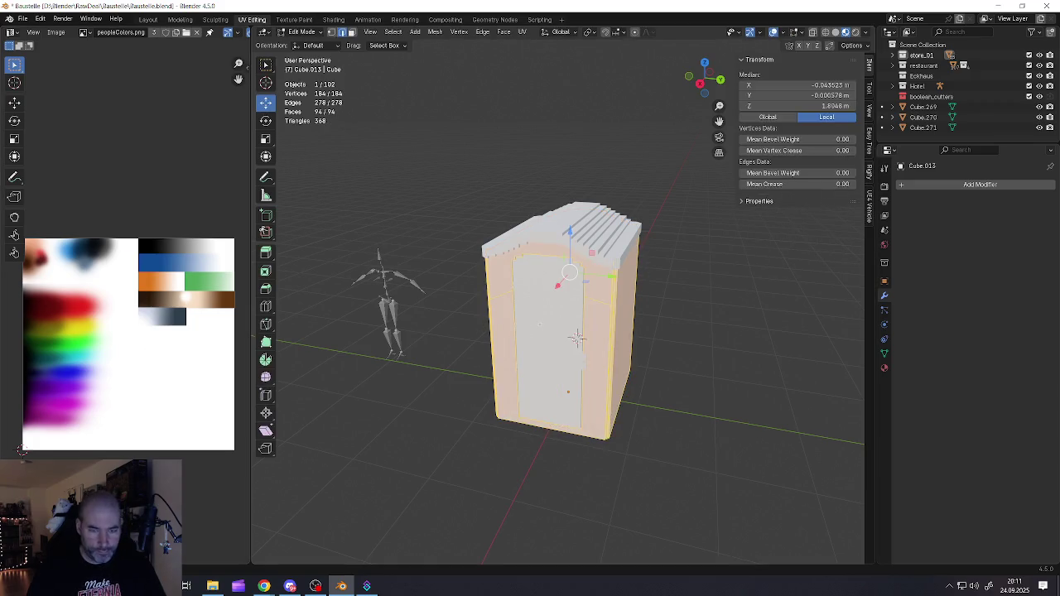
pyautogui.press('u')
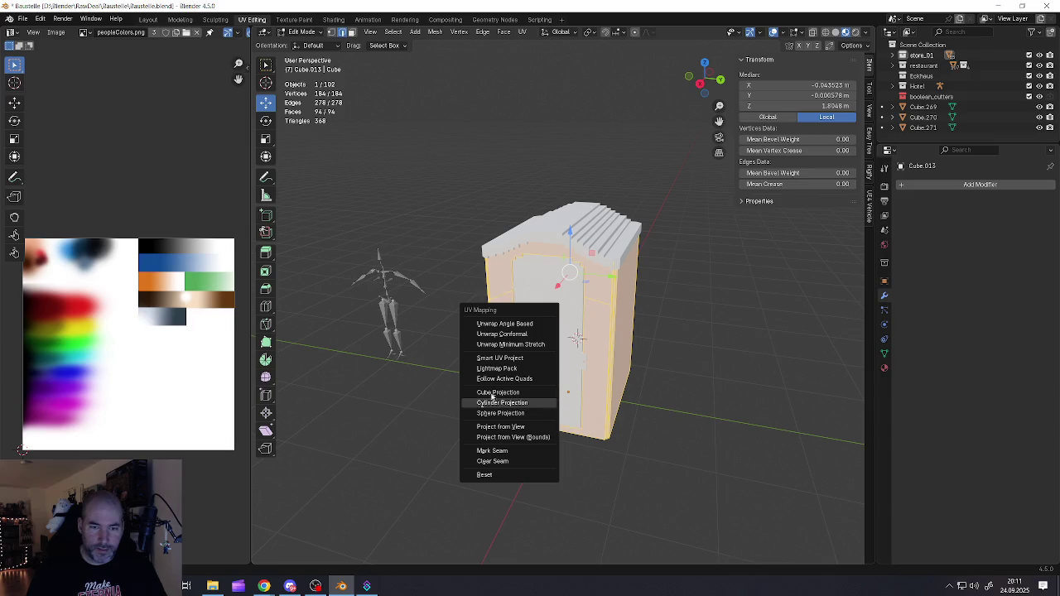
pyautogui.click(497, 358)
pyautogui.click(449, 454)
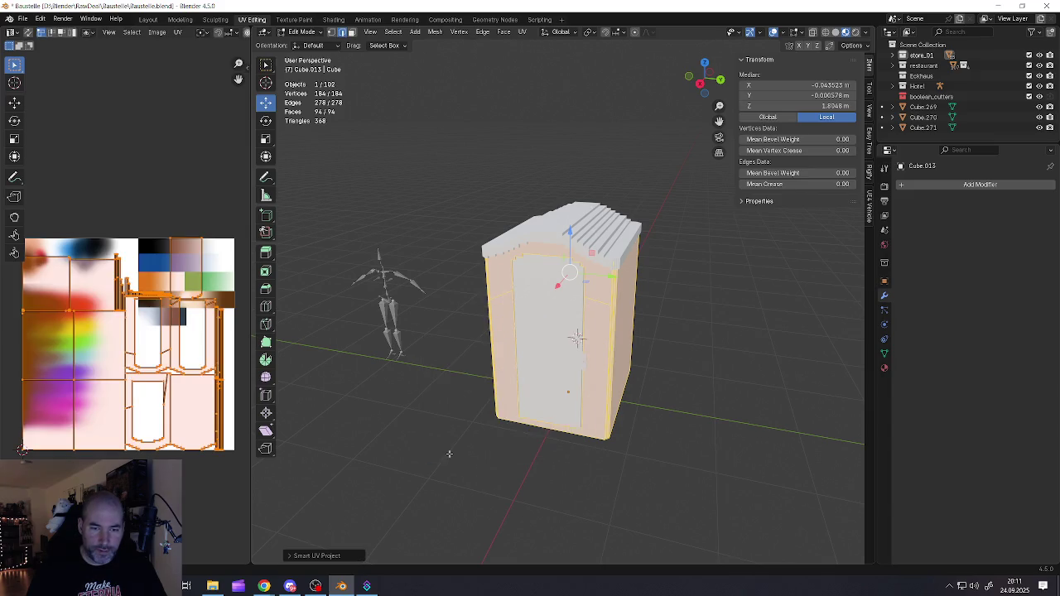
# - Scale the UVs to 0 and move them onto the blue area of peopleColors.png
pyautogui.press('s')
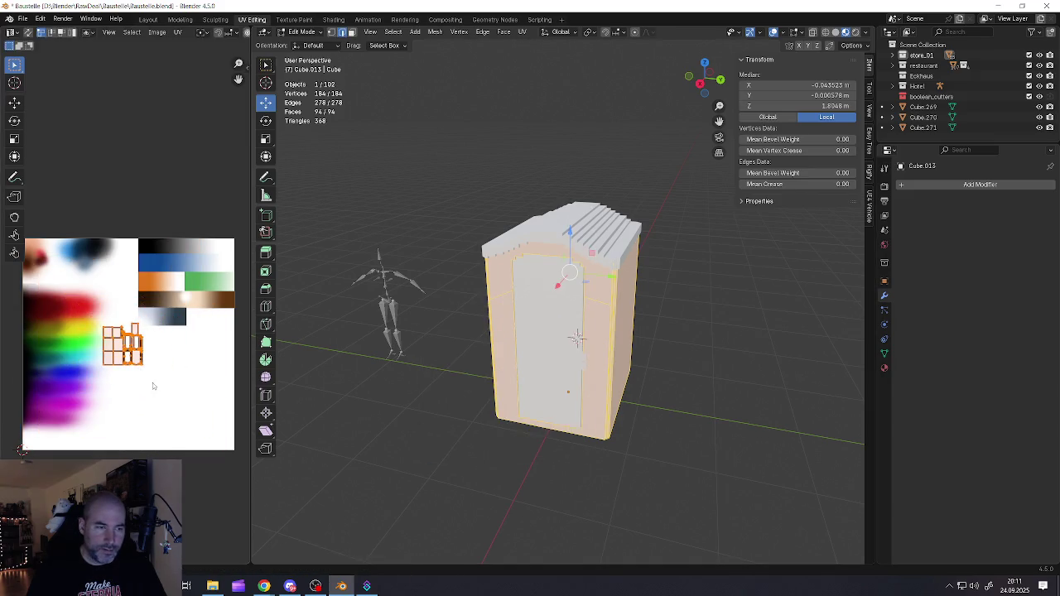
pyautogui.write('0')
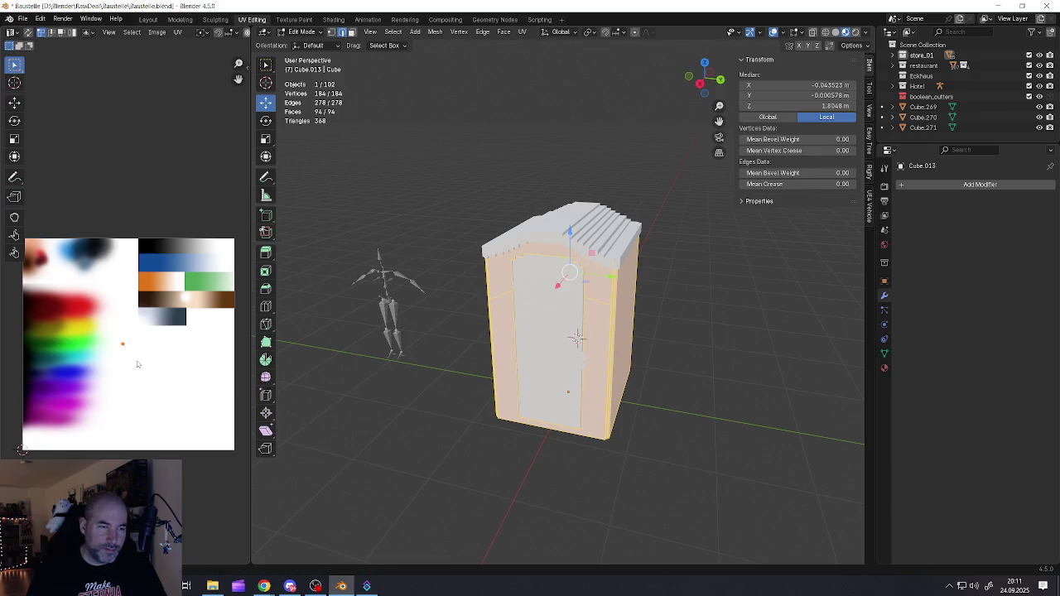
pyautogui.click(150, 383)
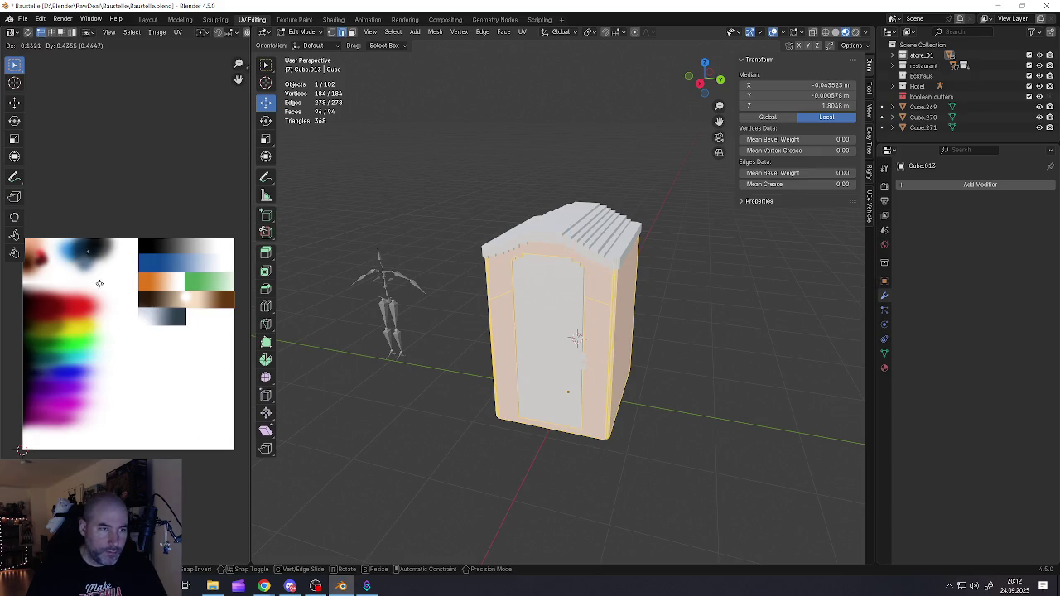
pyautogui.scroll(2, 64, 255)
pyautogui.scroll(2, 64, 255)
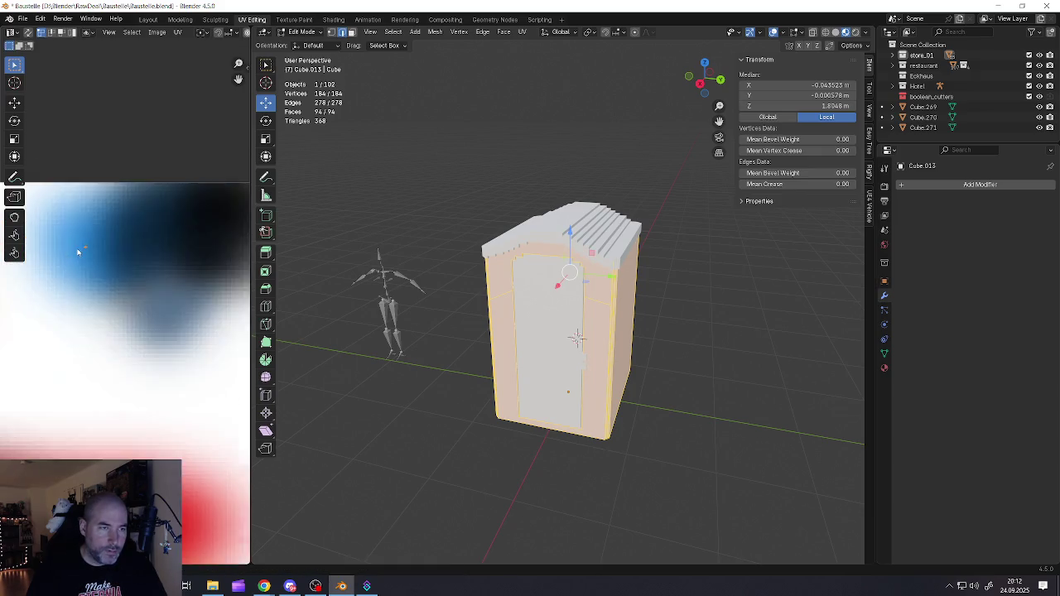
pyautogui.scroll(1, 81, 253)
pyautogui.press('g')
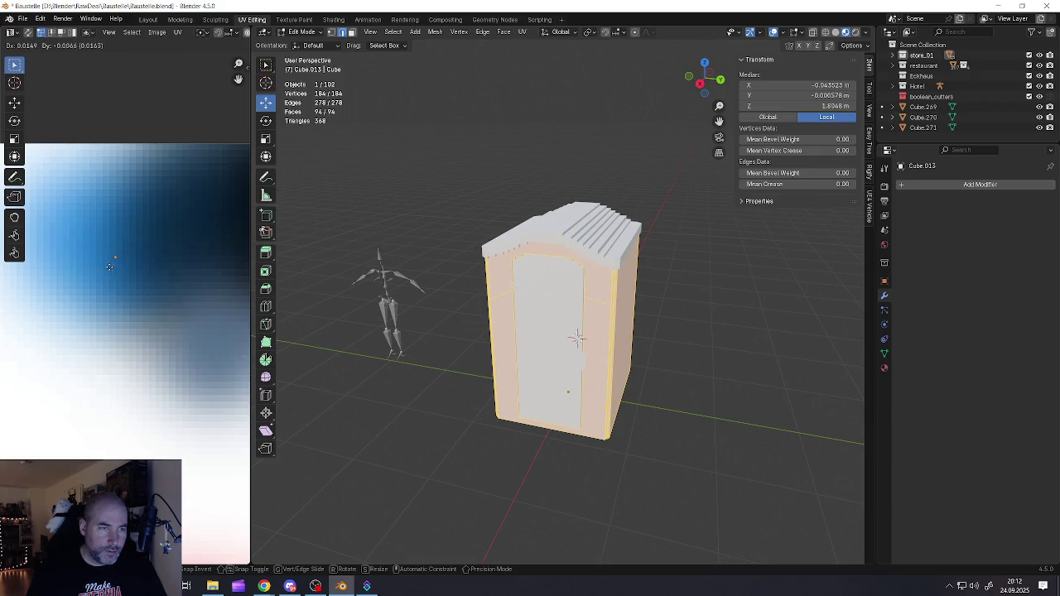
pyautogui.click(101, 263)
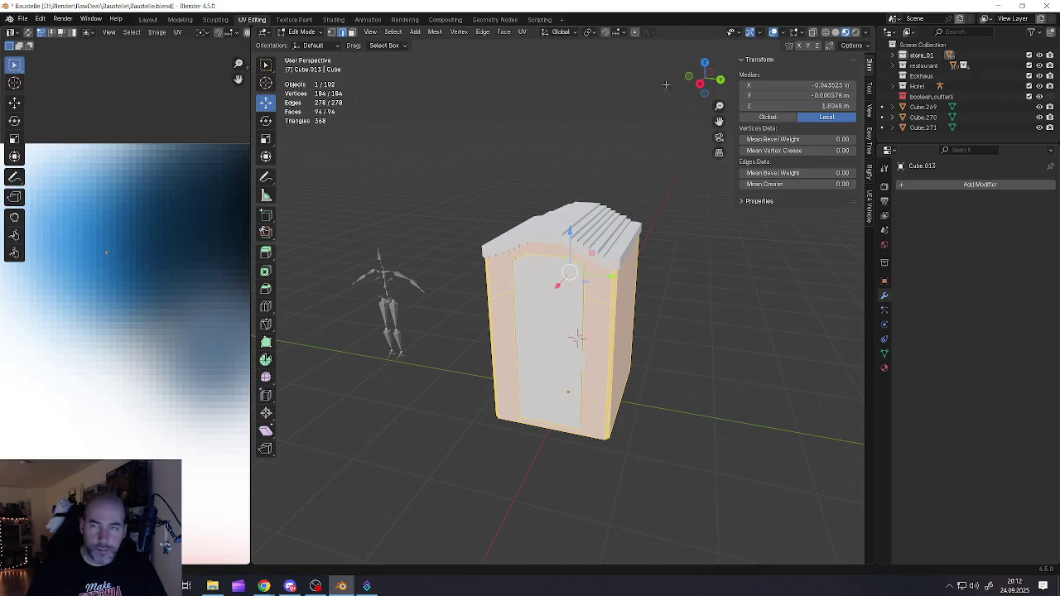
pyautogui.press('Tab')
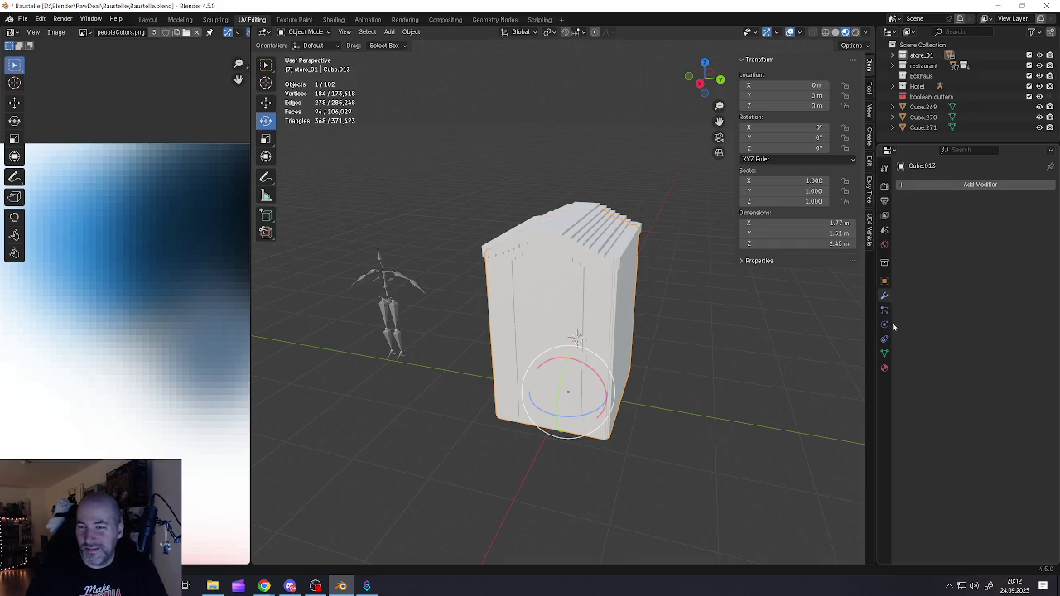
# - Assign the existing palette Material to the cabin booth
pyautogui.click(885, 367)
pyautogui.click(902, 248)
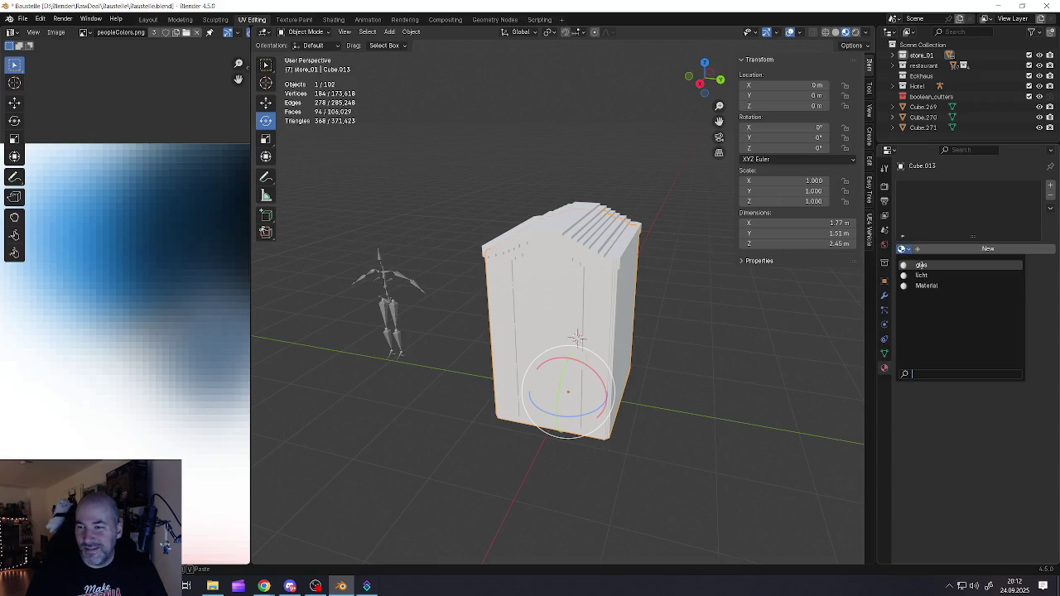
pyautogui.click(926, 285)
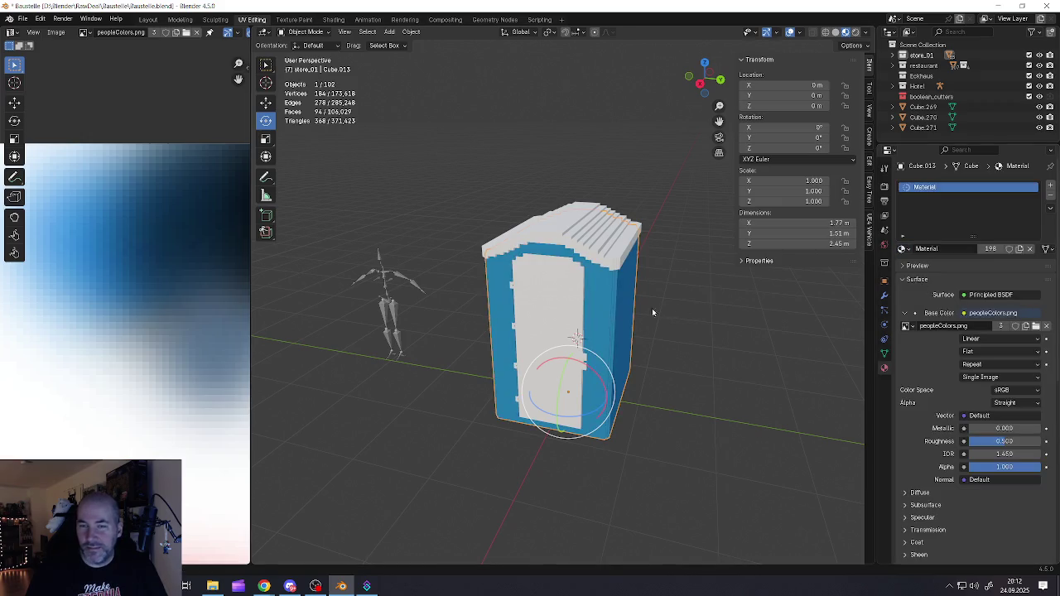
# - Move the wall UVs across the palette, trying several colours on the cabin walls
pyautogui.press('Tab')
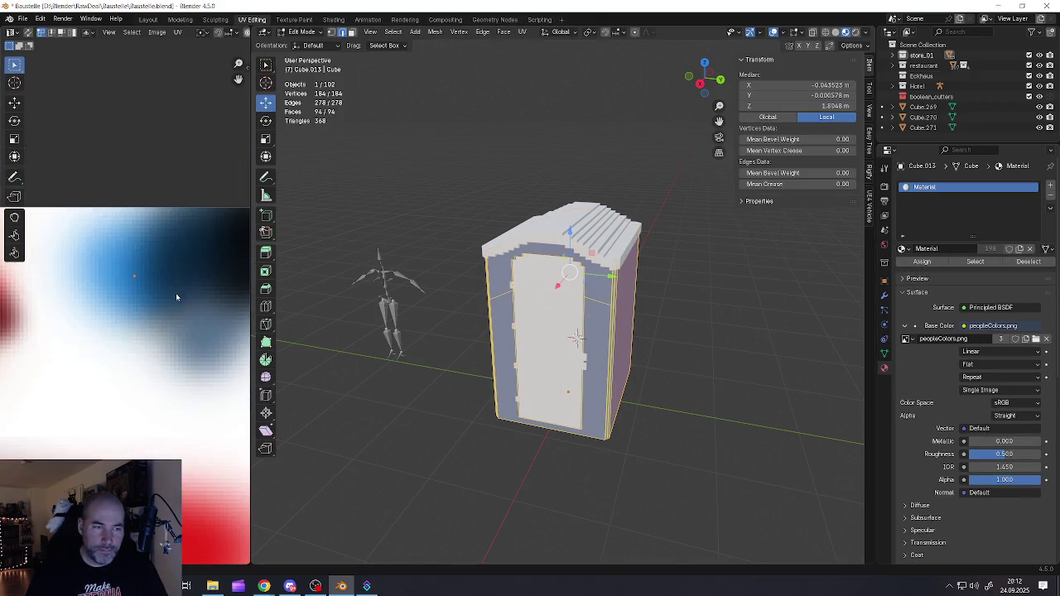
pyautogui.scroll(2, 181, 298)
pyautogui.press('g')
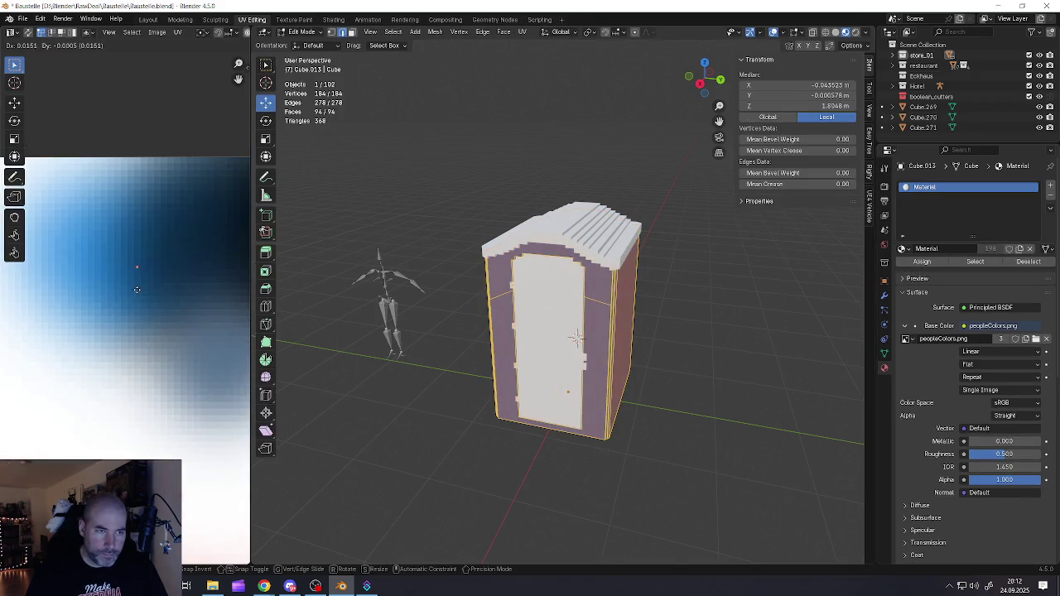
pyautogui.click(137, 290)
pyautogui.press('Tab')
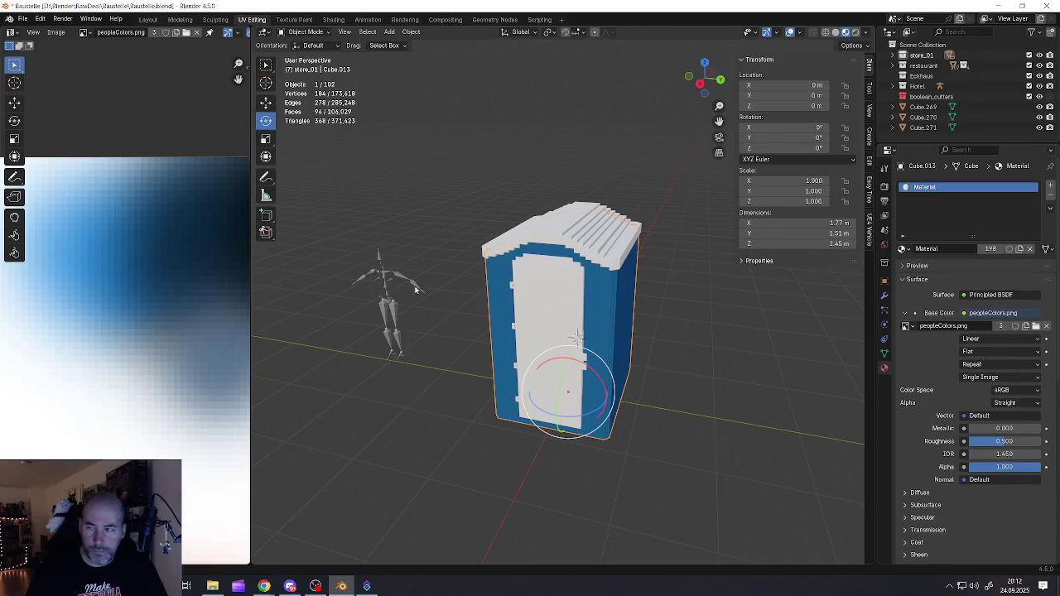
pyautogui.press('Tab')
pyautogui.press('g')
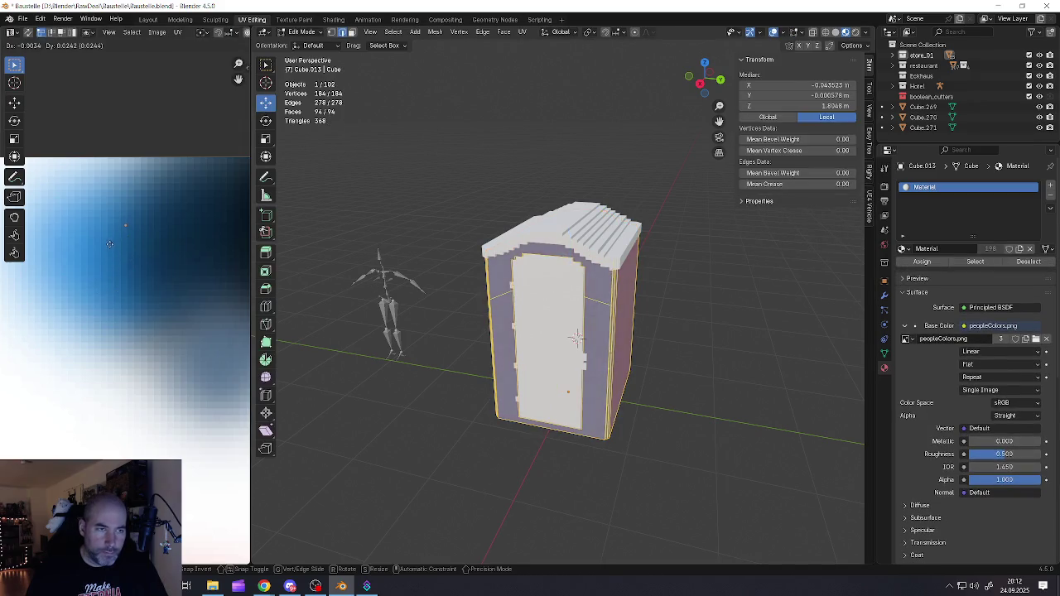
pyautogui.click(109, 244)
pyautogui.press('Tab')
pyautogui.press('Tab')
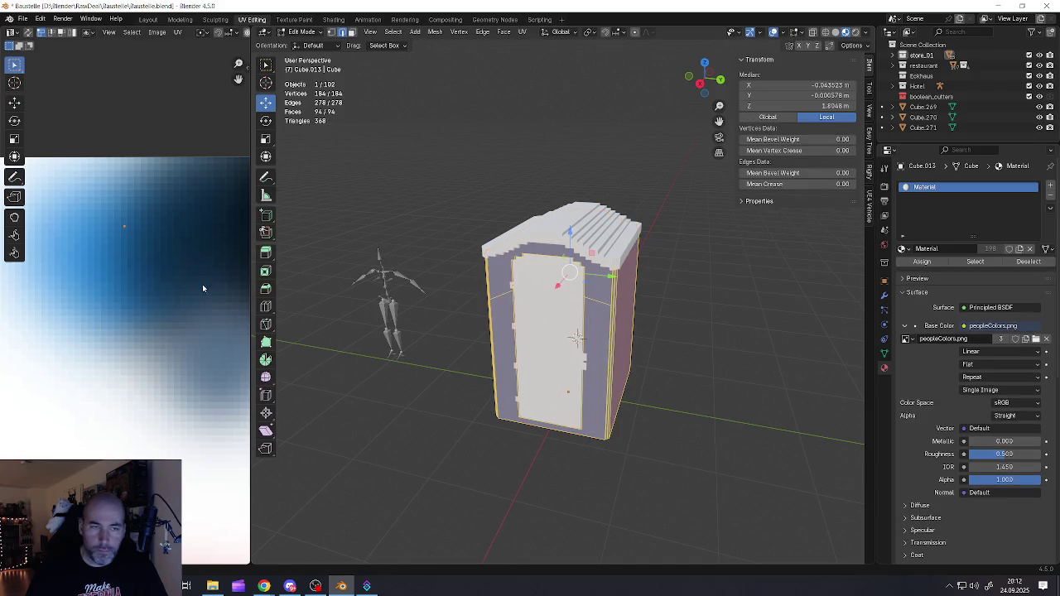
pyautogui.scroll(-2, 112, 300)
pyautogui.scroll(-2, 113, 300)
pyautogui.press('g')
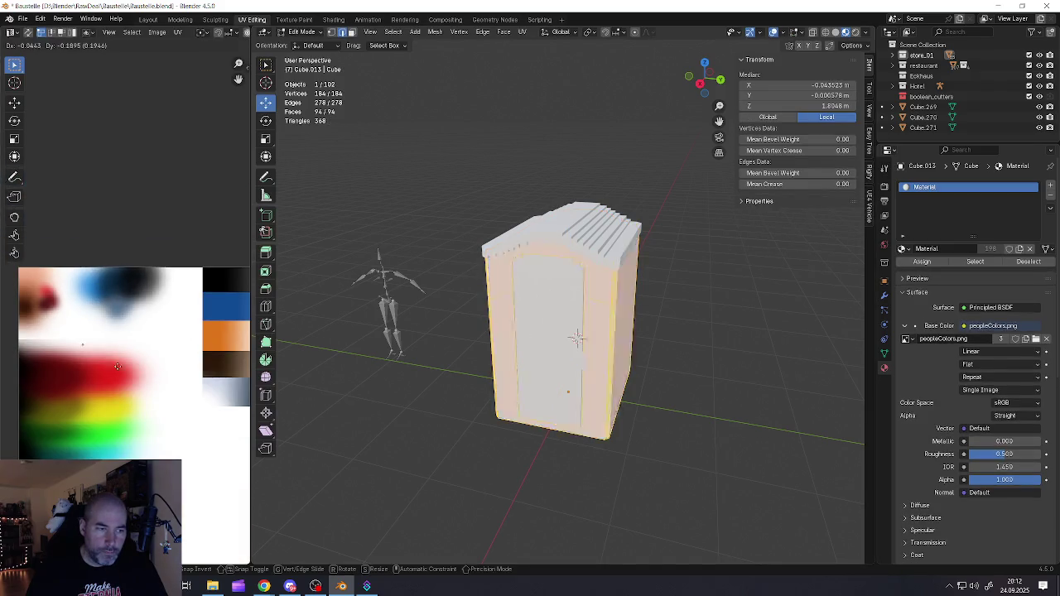
pyautogui.press('Escape')
# - Try the wall UVs on further palette colours, including the purple-blue area
pyautogui.scroll(5, 113, 300)
pyautogui.scroll(2, 112, 300)
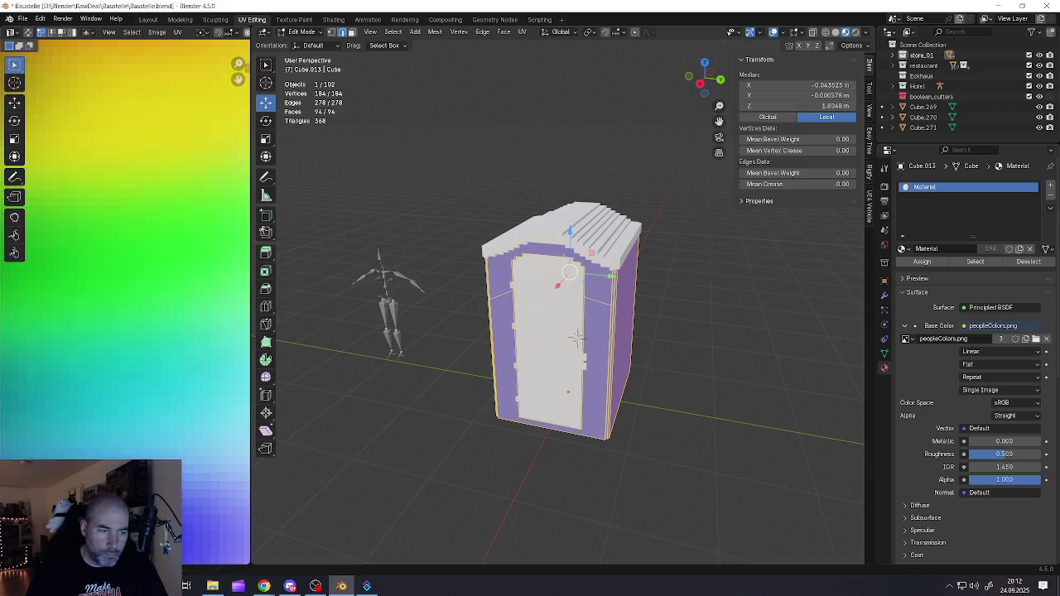
pyautogui.press('g')
pyautogui.click(24, 456)
pyautogui.press('Tab')
pyautogui.press('Tab')
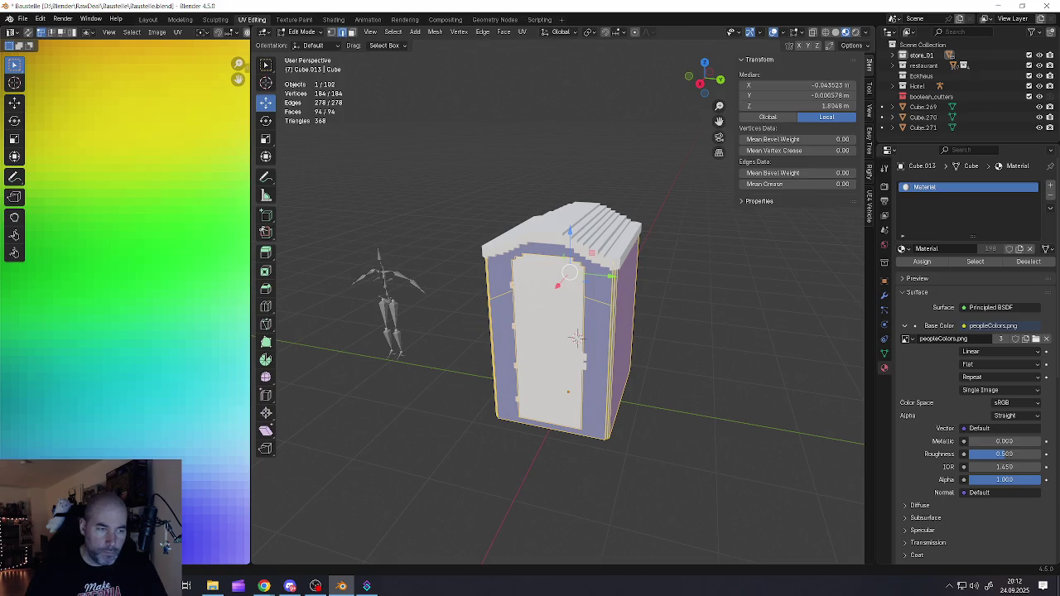
pyautogui.scroll(-3, 174, 383)
pyautogui.scroll(3, 175, 383)
pyautogui.press('g')
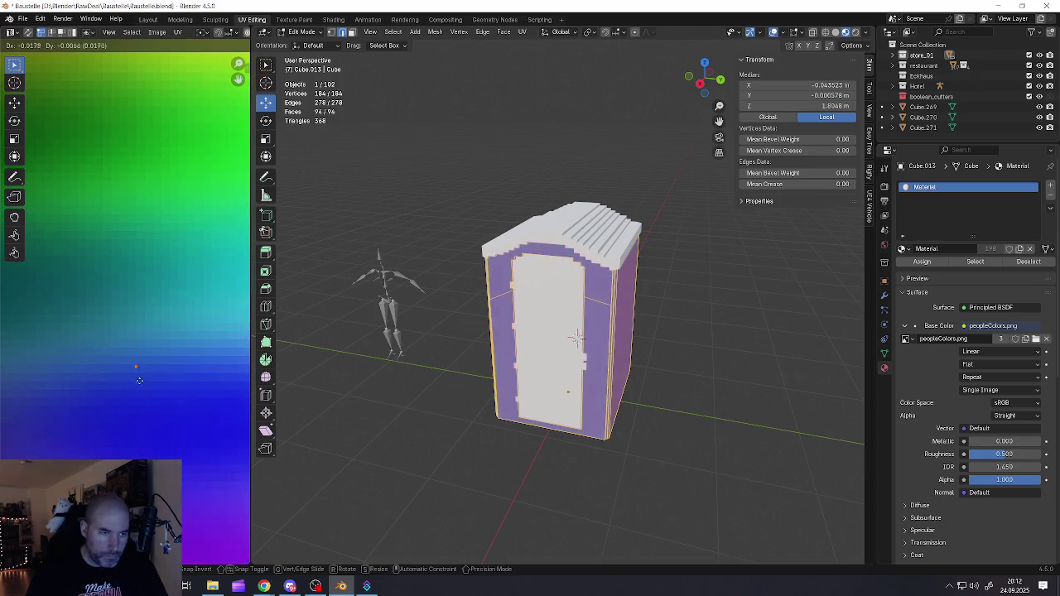
pyautogui.click(122, 387)
pyautogui.press('Tab')
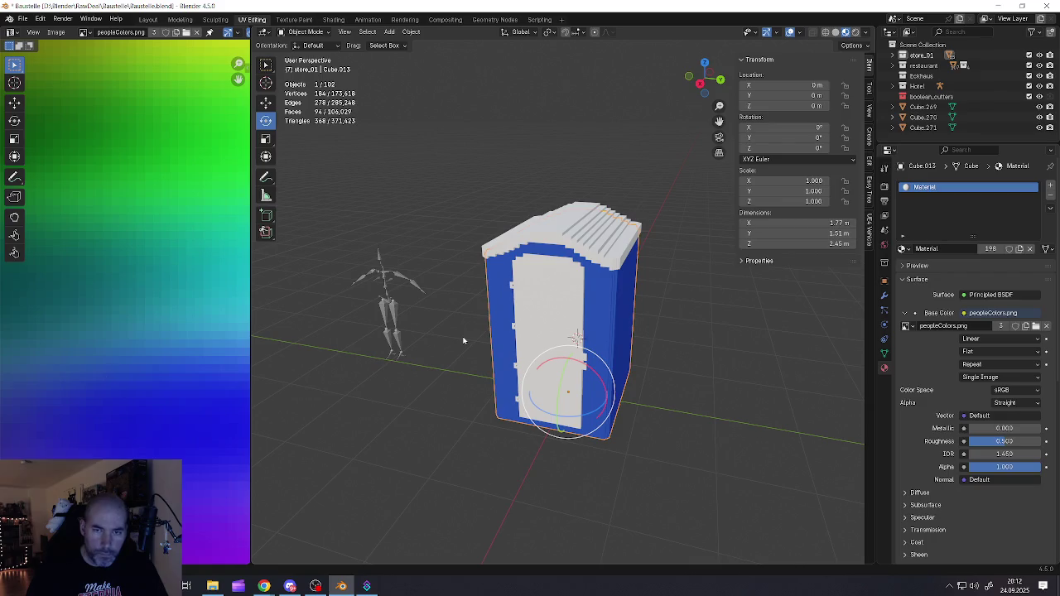
# - Move the wall UVs back onto strong blue and view the blue cabin
pyautogui.press('Tab')
pyautogui.scroll(2, 83, 403)
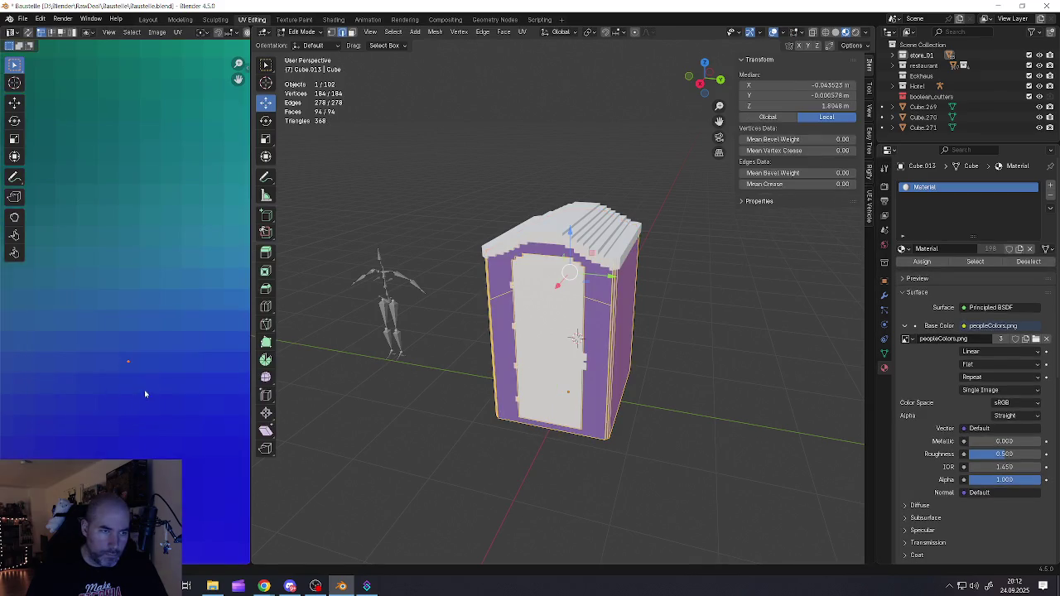
pyautogui.press('g')
pyautogui.click(81, 375)
pyautogui.press('Tab')
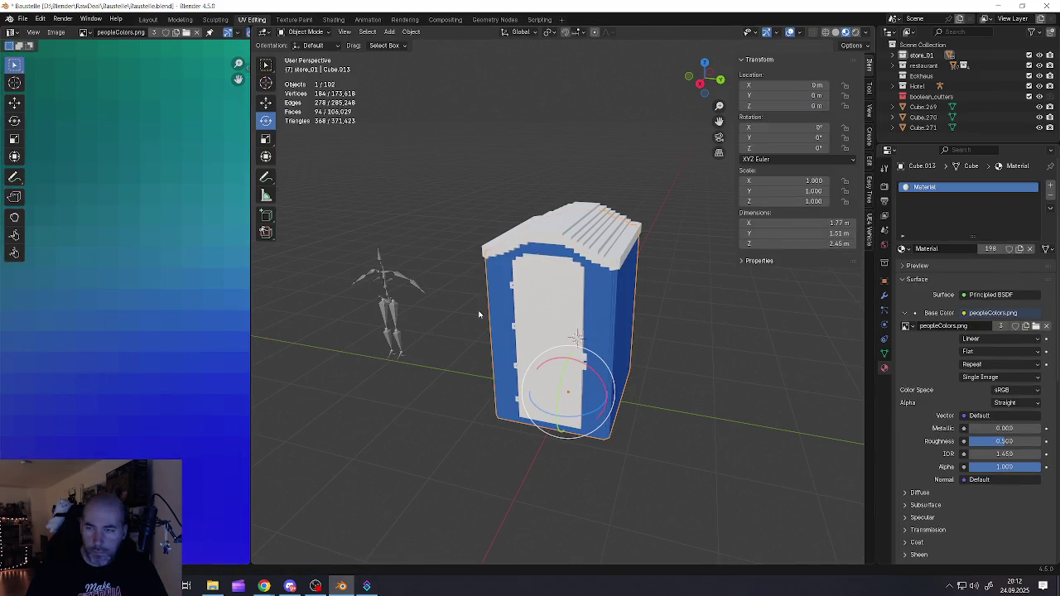
pyautogui.scroll(-3, 479, 314)
pyautogui.moveTo(478, 315)
pyautogui.mouseDown(button='middle')
pyautogui.moveTo(568, 325)
pyautogui.moveTo(562, 293)
pyautogui.moveTo(579, 284)
pyautogui.mouseUp(button='middle')
pyautogui.scroll(3, 530, 323)
# - Deselect the cabin's faces, then select the door and edit its mesh
pyautogui.scroll(3, 561, 293)
pyautogui.press('Tab')
pyautogui.click(546, 299)
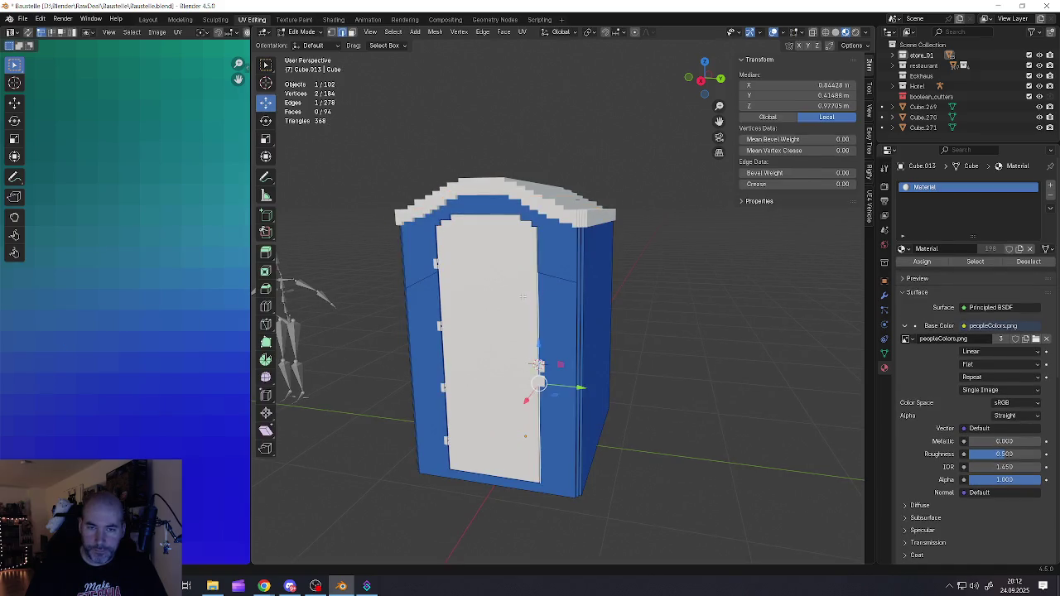
pyautogui.press('Tab')
pyautogui.click(511, 300)
pyautogui.press('Tab')
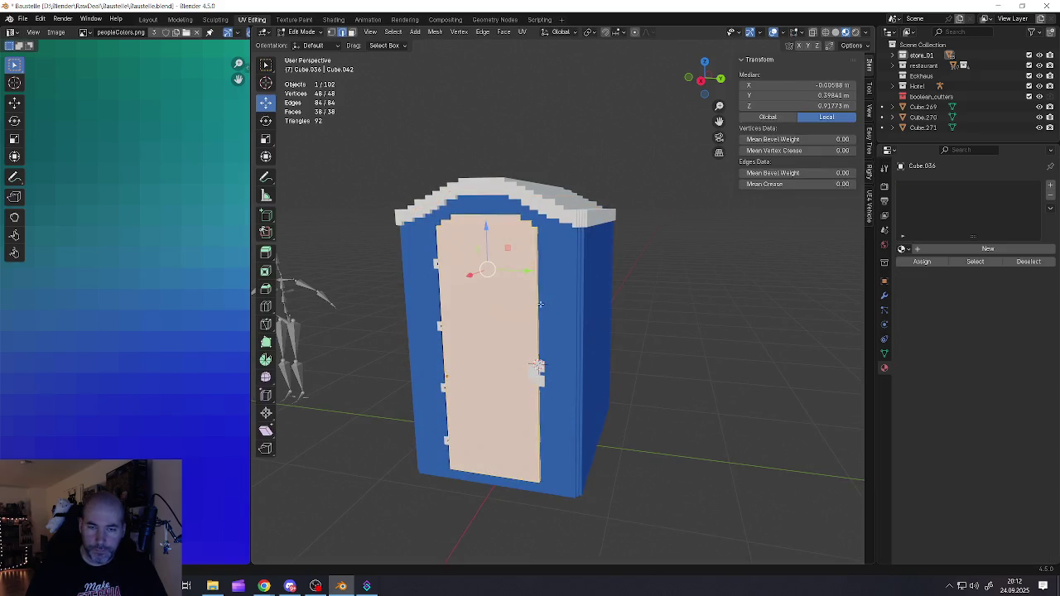
# - Pan the palette image and orbit to face the door frontally
pyautogui.scroll(-5, 199, 338)
pyautogui.scroll(-2, 181, 346)
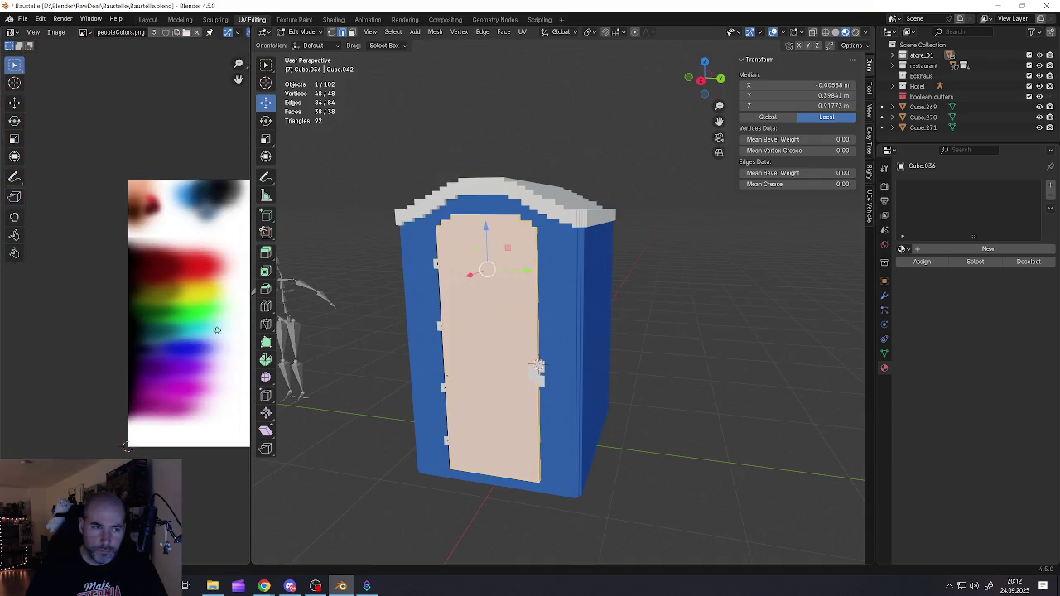
pyautogui.moveTo(222, 330); pyautogui.dragTo(159, 343, button='middle')
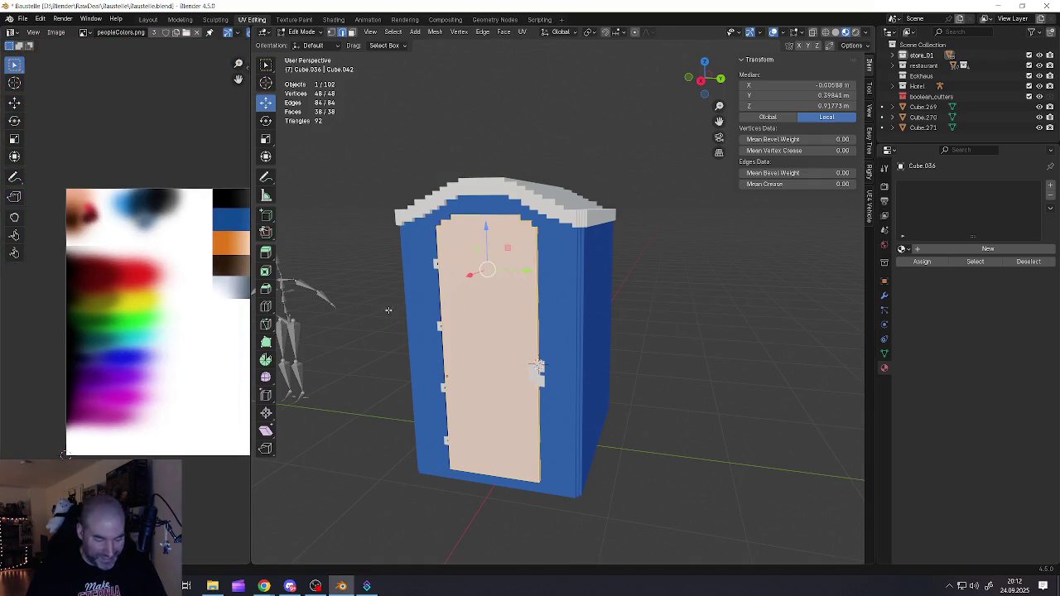
pyautogui.press('z')
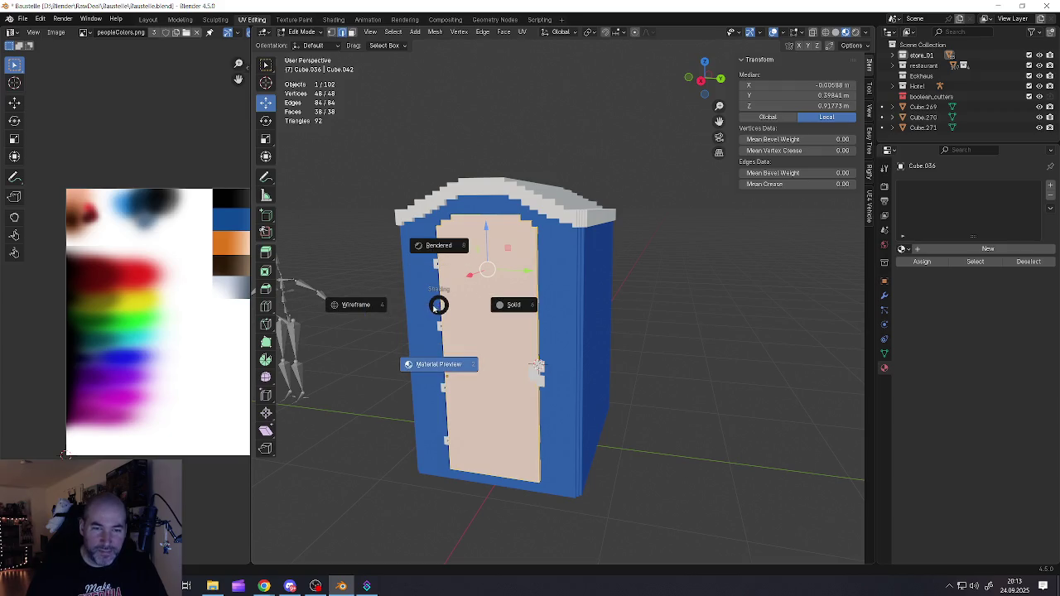
pyautogui.press('Tab')
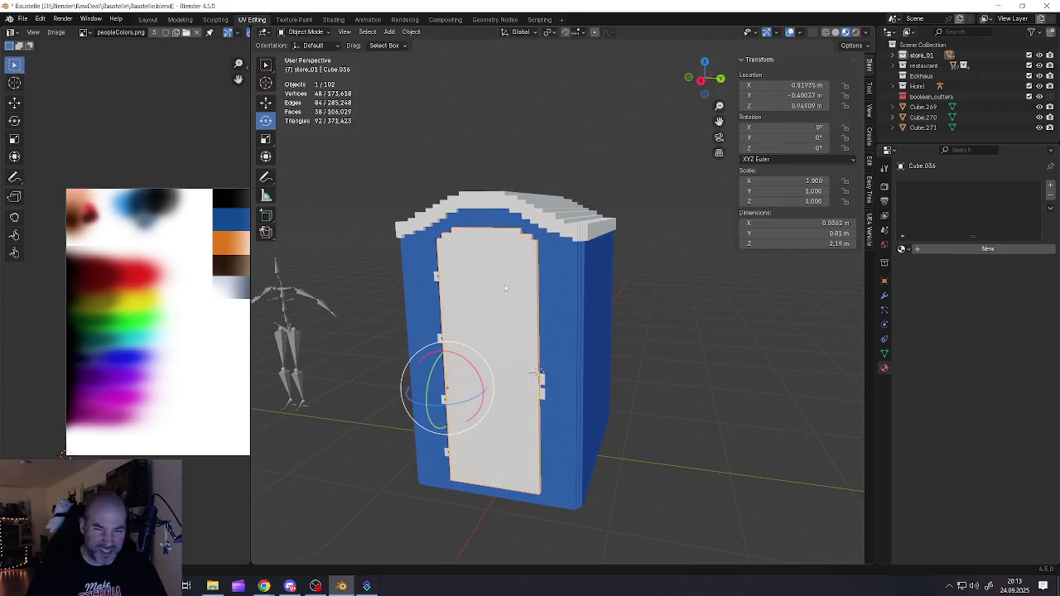
pyautogui.moveTo(507, 284); pyautogui.dragTo(530, 285, button='middle')
pyautogui.press('Tab')
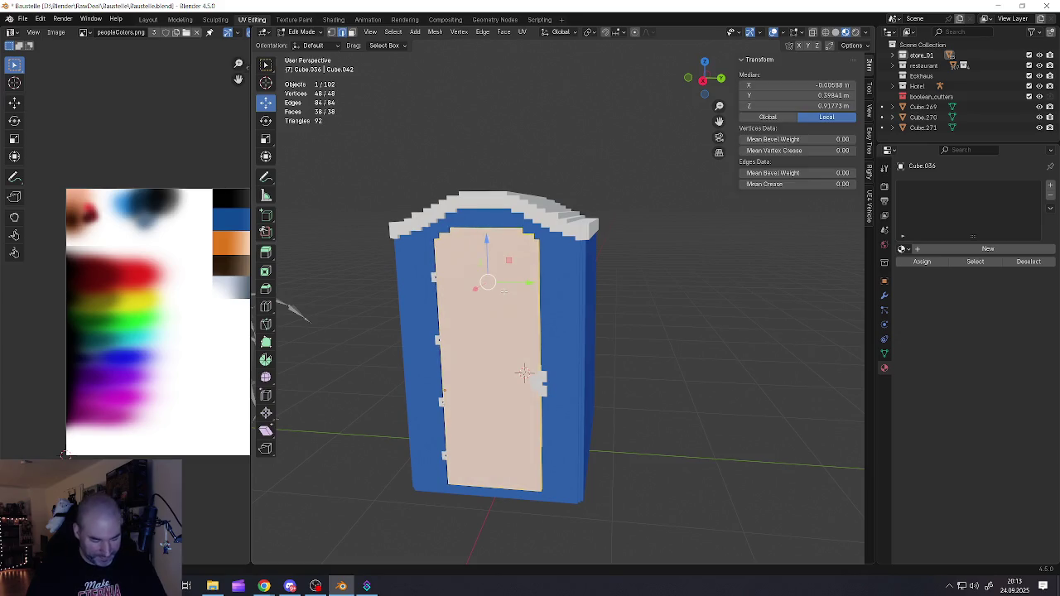
# - Unwrap the door faces with Smart UV Project
pyautogui.press('u')
pyautogui.click(488, 290)
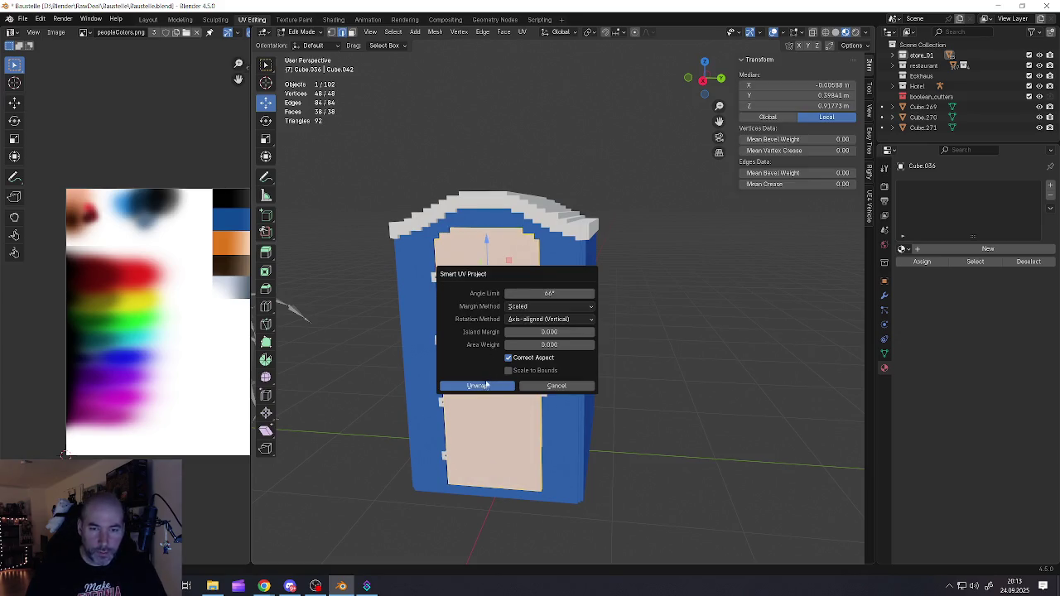
pyautogui.click(487, 384)
pyautogui.scroll(-4, 222, 352)
pyautogui.scroll(-2, 217, 343)
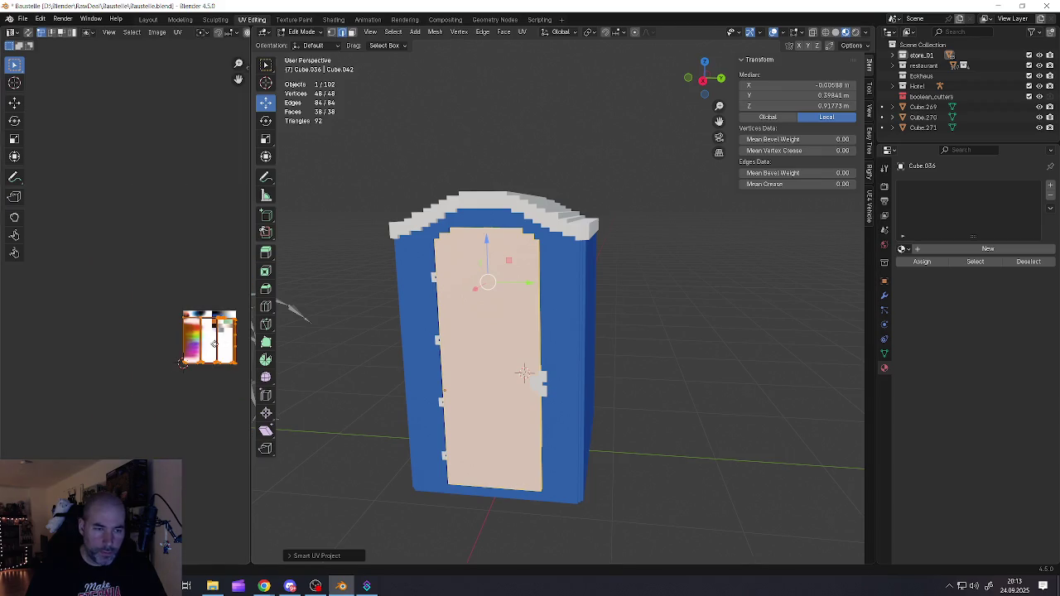
# - Shrink the door UVs to a tiny island and place it on a palette colour
pyautogui.press('s')
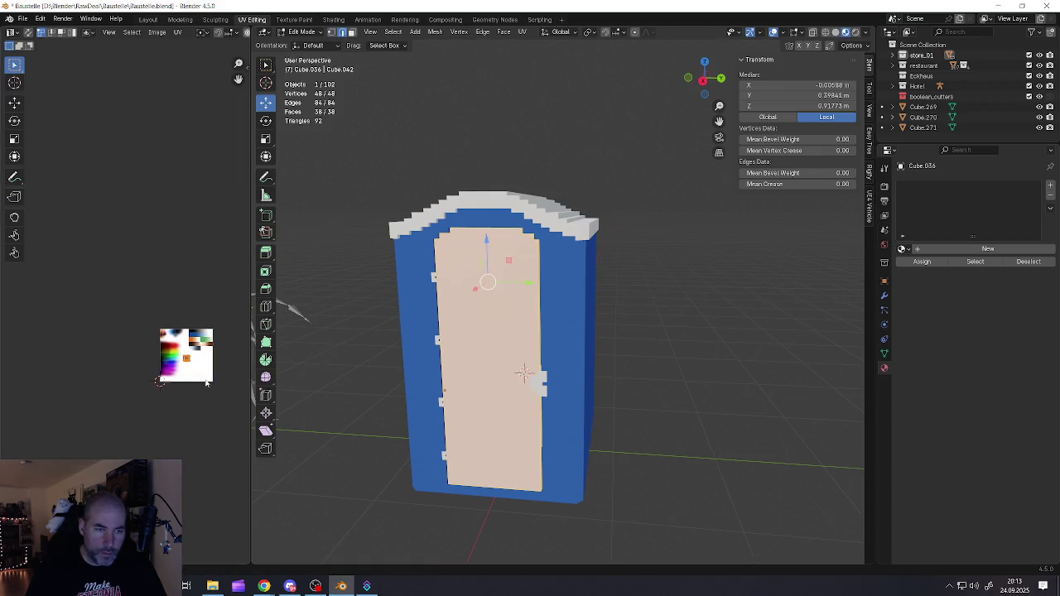
pyautogui.click(197, 369)
pyautogui.scroll(3, 191, 368)
pyautogui.scroll(6, 188, 368)
pyautogui.press('g')
pyautogui.click(132, 360)
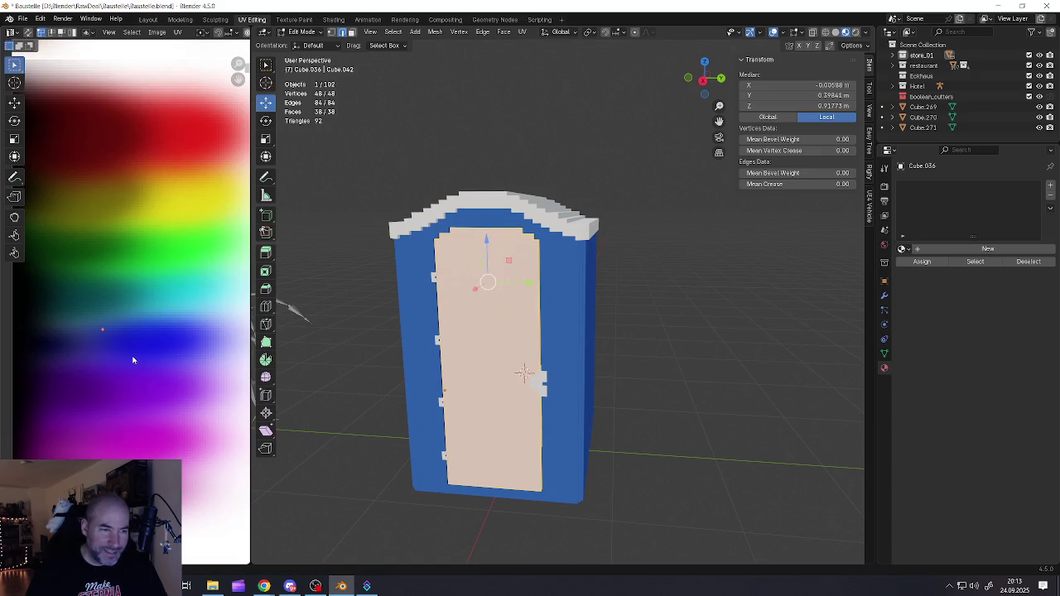
pyautogui.press('Tab')
# - Edit the door and walls together, selecting the UV point that sits on blue
pyautogui.keyDown('shift'); pyautogui.click(562, 357); pyautogui.keyUp('shift')
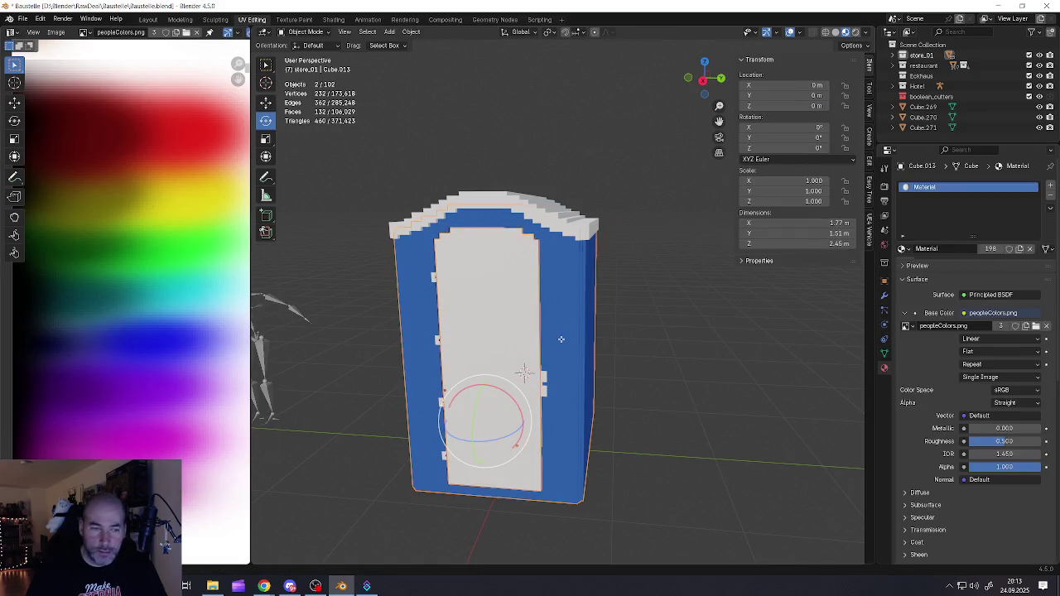
pyautogui.press('Tab')
pyautogui.hotkey('alt', 'a')
pyautogui.press('a')
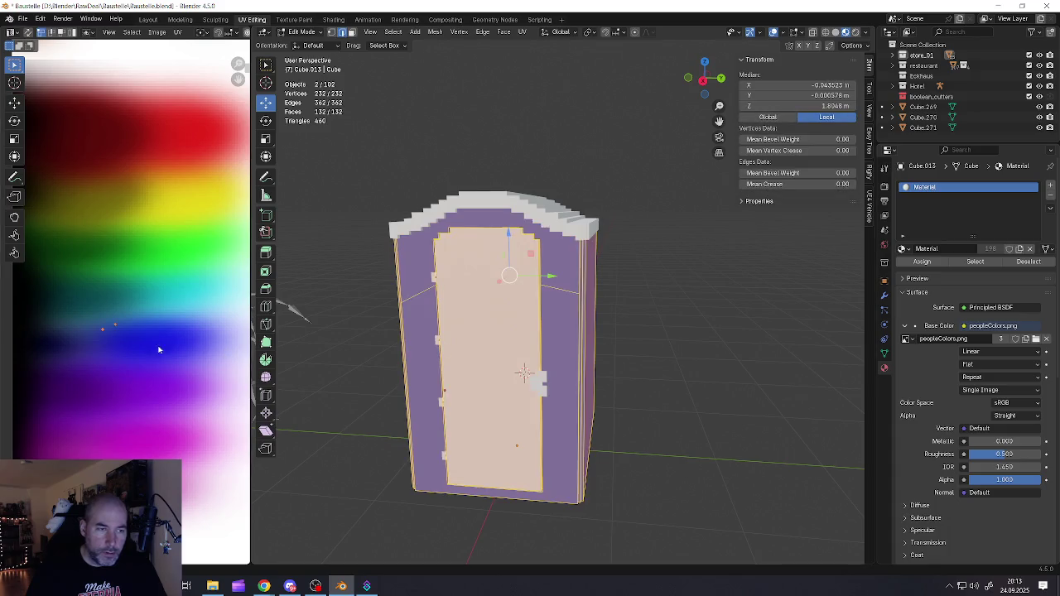
pyautogui.scroll(2, 104, 330)
pyautogui.scroll(2, 104, 330)
pyautogui.moveTo(91, 308); pyautogui.dragTo(114, 342)
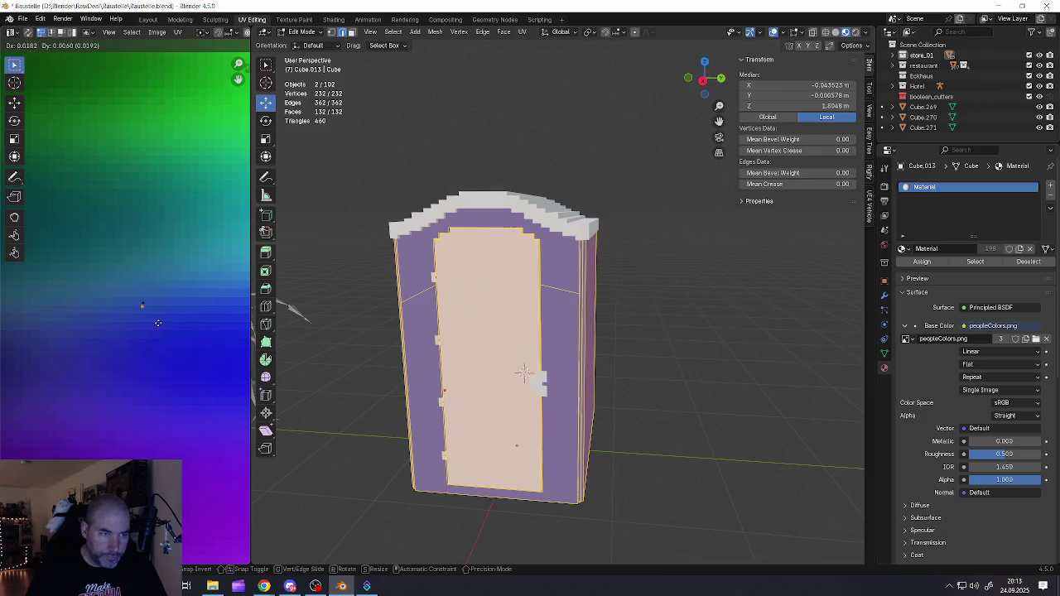
pyautogui.scroll(2, 145, 304)
pyautogui.scroll(2, 144, 304)
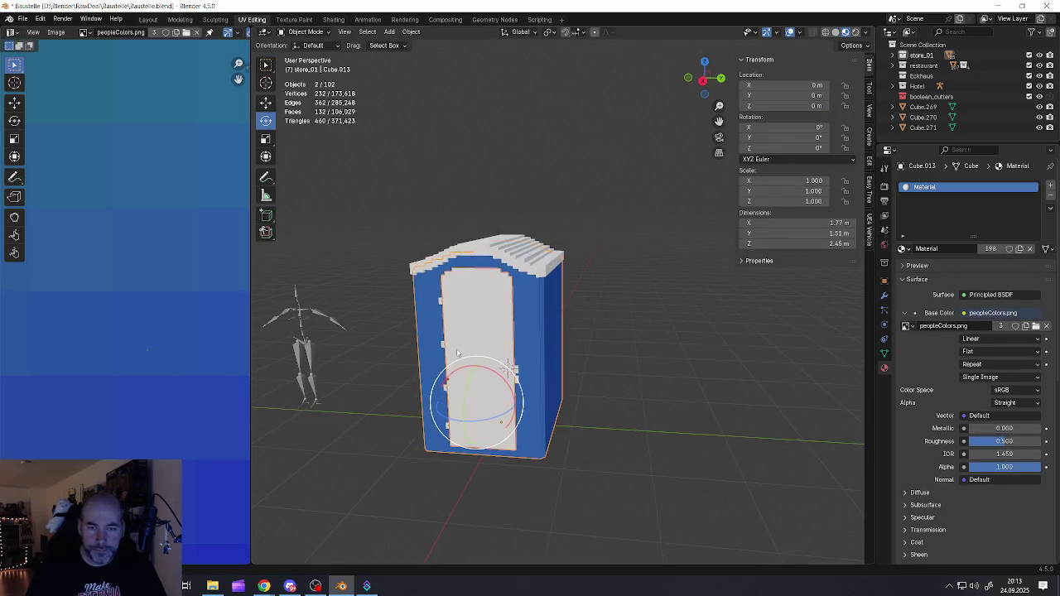
pyautogui.click(456, 353)
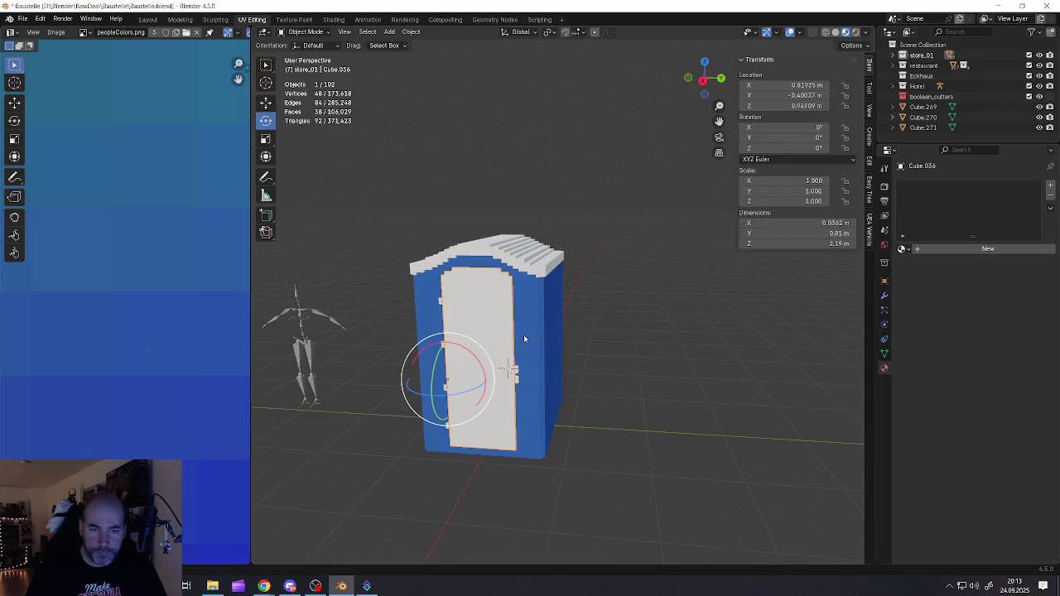
# - Give the door the shared palette Material
pyautogui.click(903, 248)
pyautogui.click(921, 285)
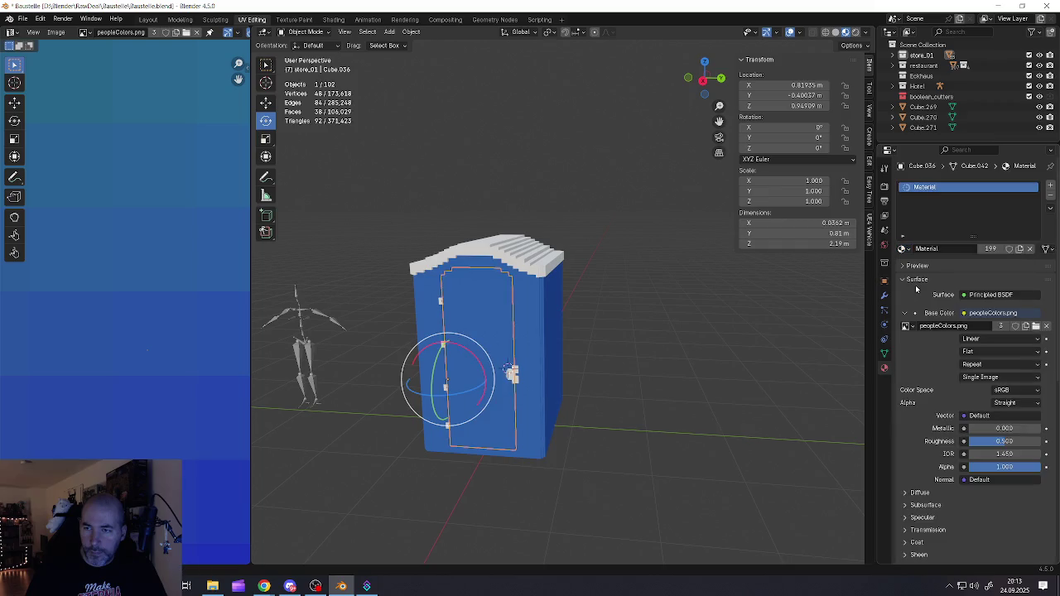
pyautogui.moveTo(502, 325); pyautogui.dragTo(520, 361, button='middle')
pyautogui.scroll(3, 521, 362)
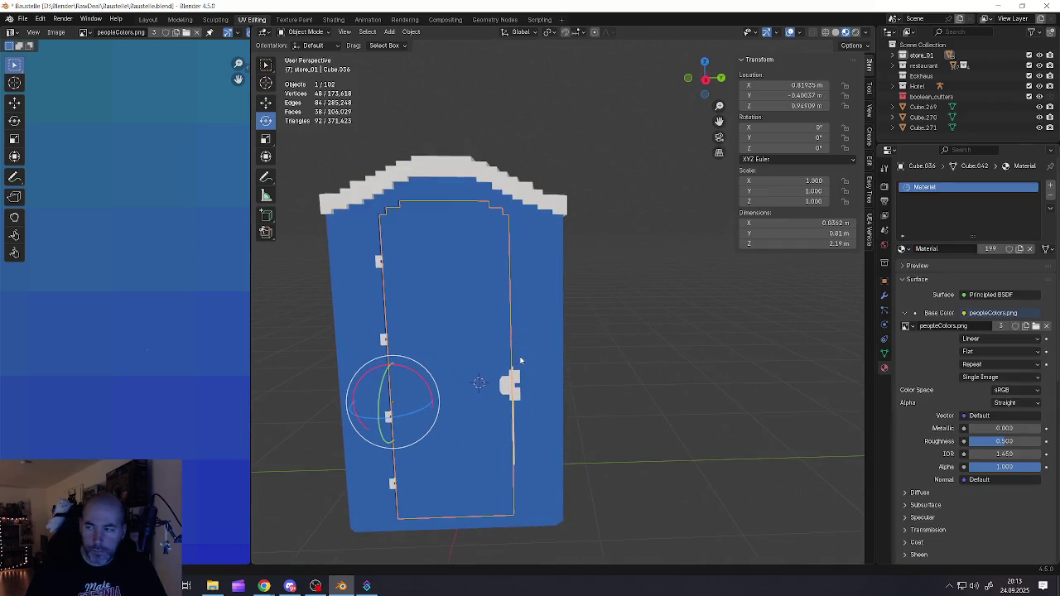
# - Edit the cabin wall mesh and select the edges along the door's side
pyautogui.click(519, 282)
pyautogui.press('Tab')
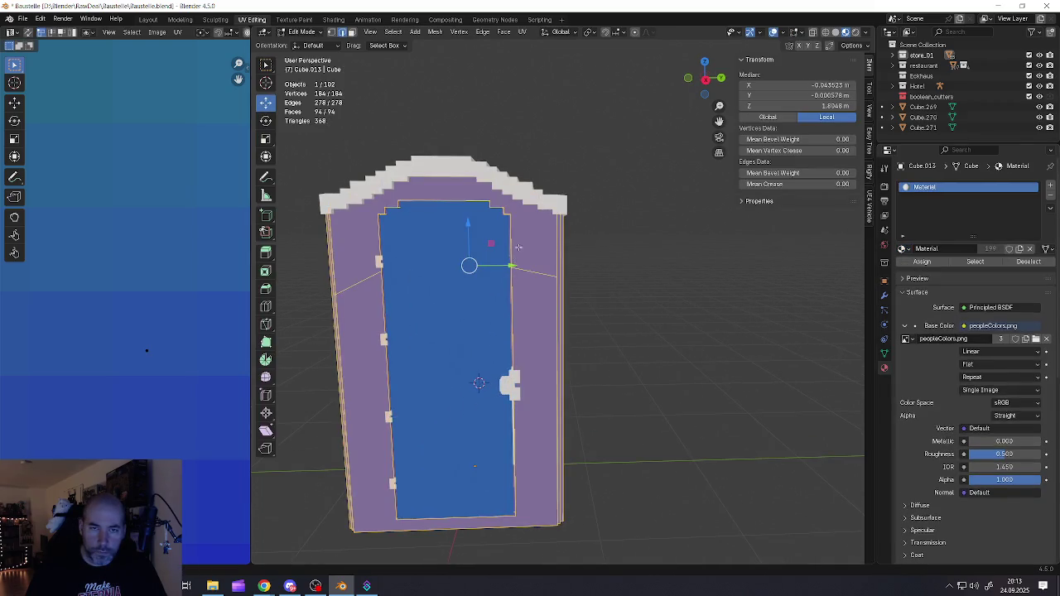
pyautogui.scroll(3, 518, 251)
pyautogui.scroll(3, 495, 168)
pyautogui.scroll(1, 494, 168)
pyautogui.scroll(2, 509, 178)
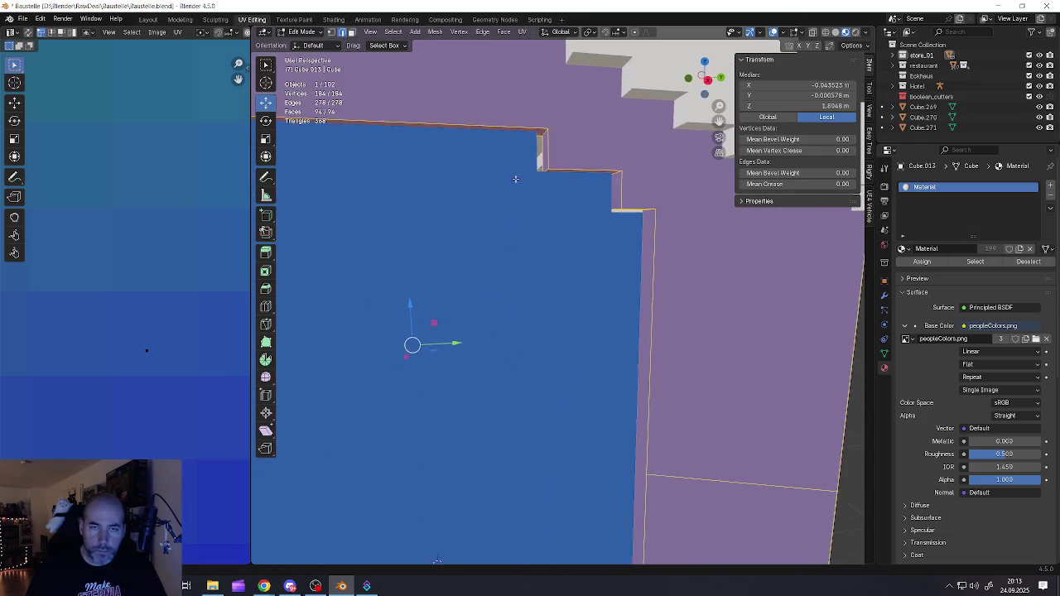
pyautogui.scroll(-3, 587, 171)
pyautogui.scroll(-2, 569, 171)
pyautogui.click(582, 215)
pyautogui.scroll(-2, 563, 243)
pyautogui.scroll(-2, 563, 243)
pyautogui.scroll(-1, 546, 237)
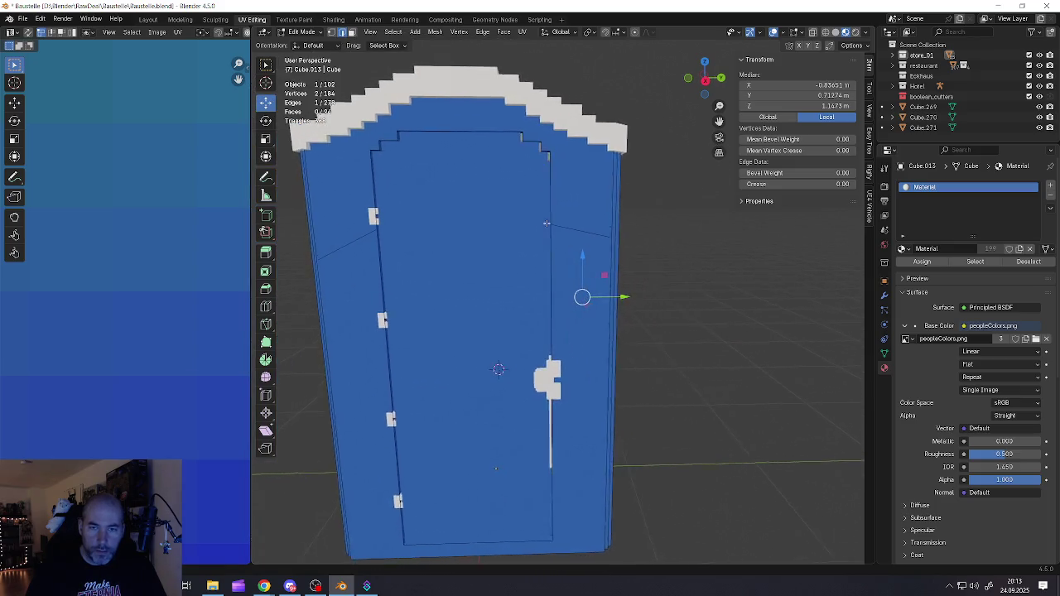
pyautogui.scroll(-2, 530, 233)
pyautogui.click(544, 238)
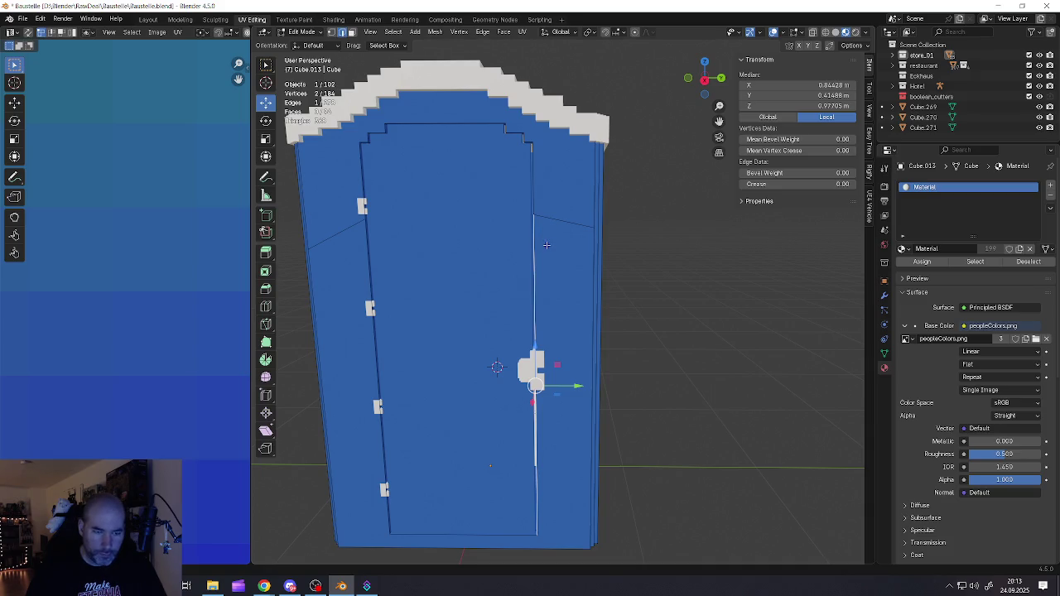
# - Inset the wall faces framing the door and select the thin inset ring
pyautogui.press('3')
pyautogui.keyDown('alt'); pyautogui.click(549, 244); pyautogui.keyUp('alt')
pyautogui.keyDown('alt'); pyautogui.keyDown('shift'); pyautogui.click(541, 199); pyautogui.keyUp('shift'); pyautogui.keyUp('alt')
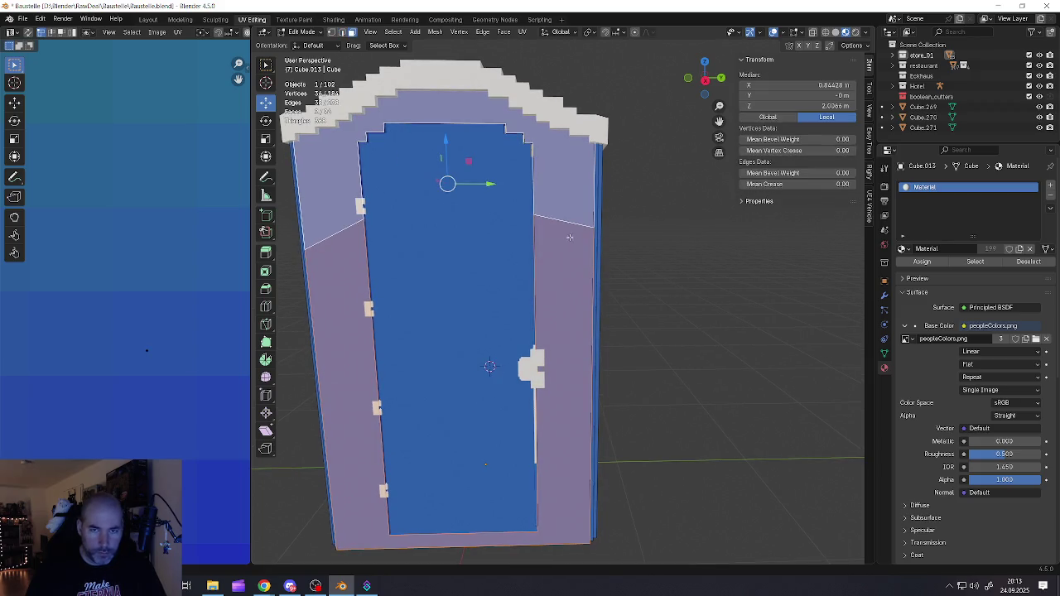
pyautogui.press('i')
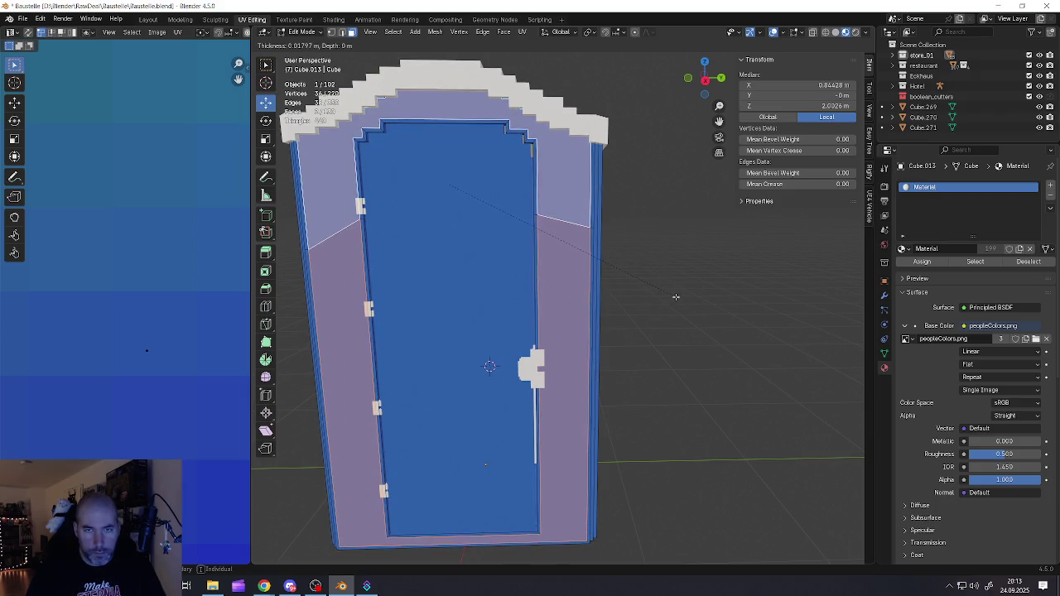
pyautogui.click(676, 296)
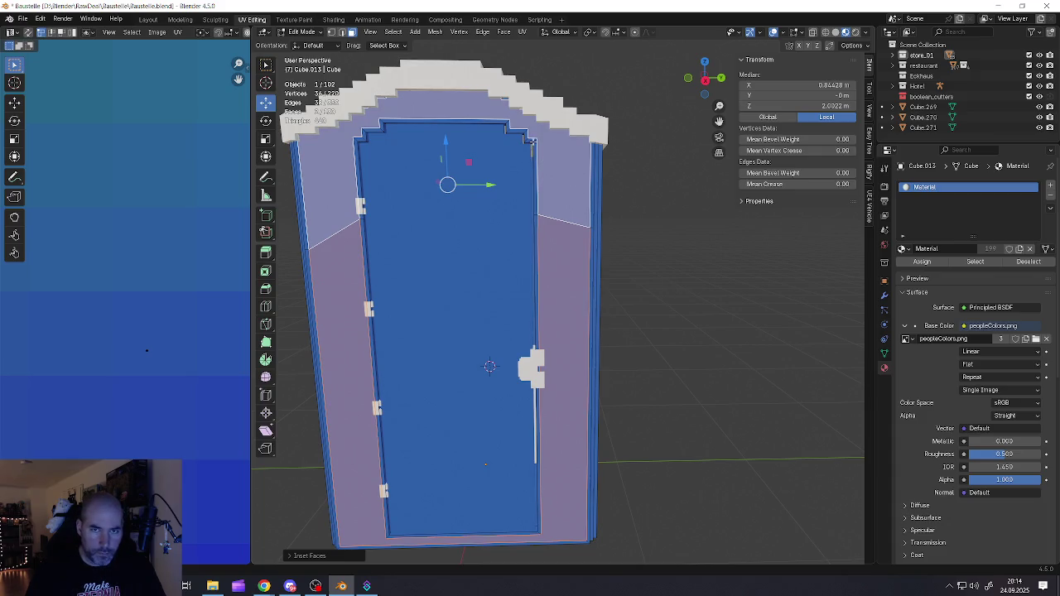
pyautogui.keyDown('alt'); pyautogui.click(532, 141); pyautogui.keyUp('alt')
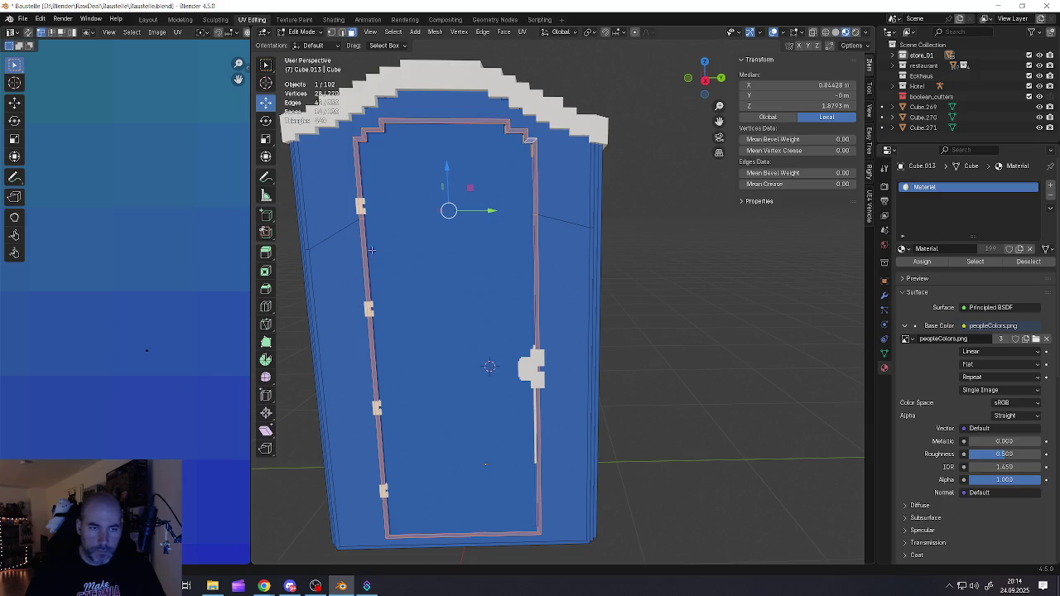
# - Bring the palette's light colours into view and move the door border onto one
pyautogui.scroll(-2, 162, 296)
pyautogui.scroll(-2, 162, 298)
pyautogui.scroll(-2, 166, 310)
pyautogui.moveTo(166, 309)
pyautogui.mouseDown(button='middle')
pyautogui.moveTo(132, 340)
pyautogui.moveTo(99, 328)
pyautogui.mouseUp(button='middle')
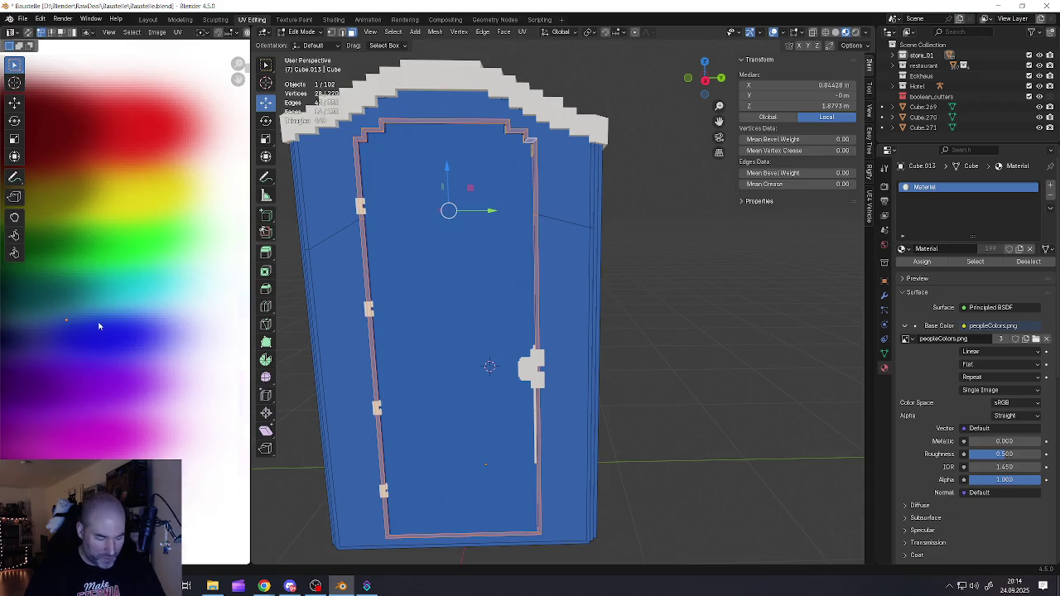
pyautogui.scroll(3, 191, 326)
pyautogui.press('g')
pyautogui.click(132, 298)
pyautogui.press('Tab')
pyautogui.scroll(-2, 436, 248)
pyautogui.scroll(2, 436, 249)
# - Shift the door border onto a lighter grey and review the cabin
pyautogui.press('Tab')
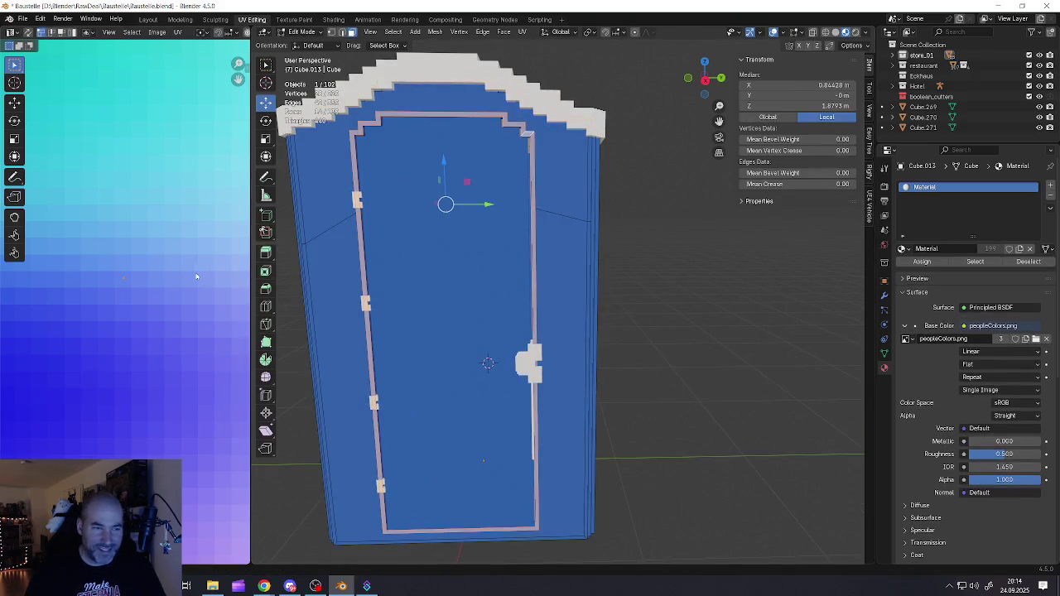
pyautogui.press('g')
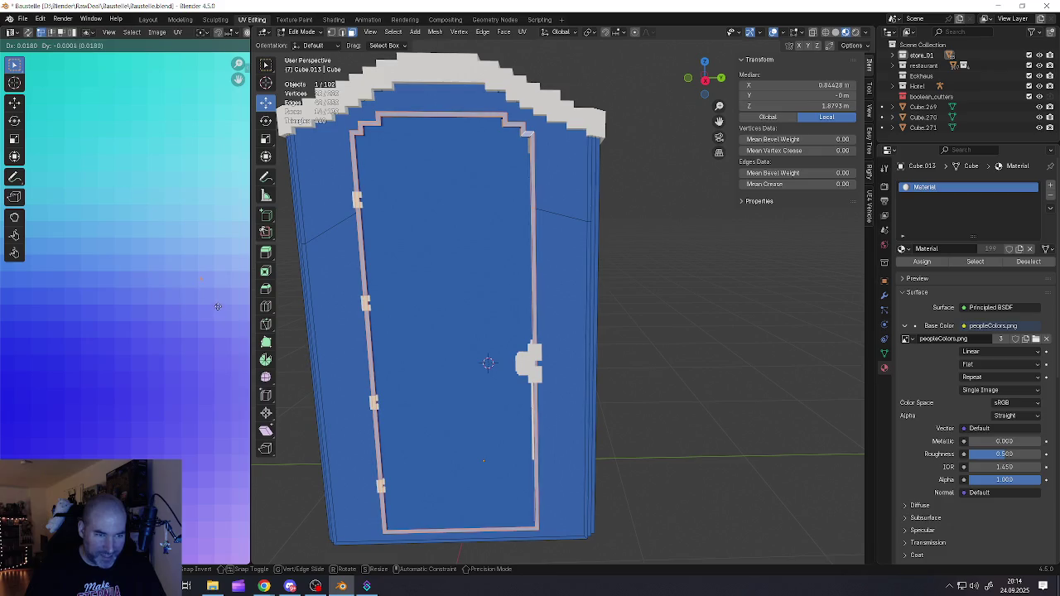
pyautogui.click(224, 289)
pyautogui.press('Tab')
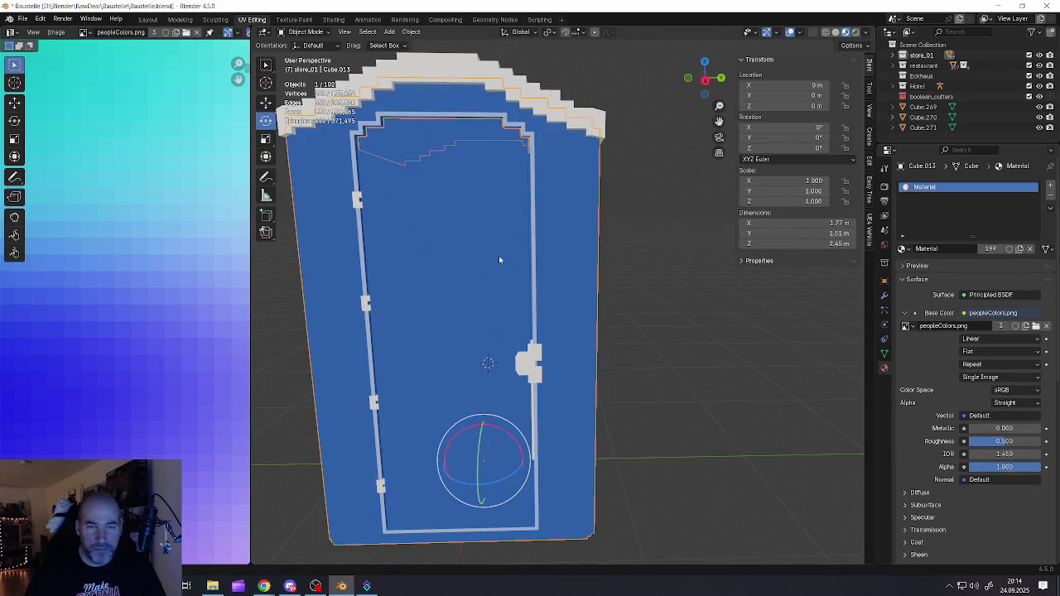
pyautogui.scroll(-2, 497, 264)
pyautogui.moveTo(448, 283)
pyautogui.mouseDown(button='middle')
pyautogui.moveTo(502, 277)
pyautogui.moveTo(472, 280)
pyautogui.moveTo(537, 241)
pyautogui.moveTo(614, 252)
pyautogui.moveTo(556, 256)
pyautogui.moveTo(563, 247)
pyautogui.moveTo(489, 225)
pyautogui.mouseUp(button='middle')
# - Select the strip of side wall faces in Edit Mode and orbit to face that wall
pyautogui.press('Tab')
pyautogui.click(575, 253)
pyautogui.scroll(2, 577, 250)
pyautogui.scroll(3, 563, 247)
pyautogui.scroll(-4, 563, 247)
pyautogui.scroll(4, 490, 225)
pyautogui.keyDown('alt'); pyautogui.click(591, 354); pyautogui.keyUp('alt')
pyautogui.scroll(-6, 490, 224)
pyautogui.moveTo(550, 184)
pyautogui.mouseDown(button='middle')
pyautogui.moveTo(457, 229)
pyautogui.moveTo(580, 245)
pyautogui.mouseUp(button='middle')
pyautogui.scroll(2, 530, 199)
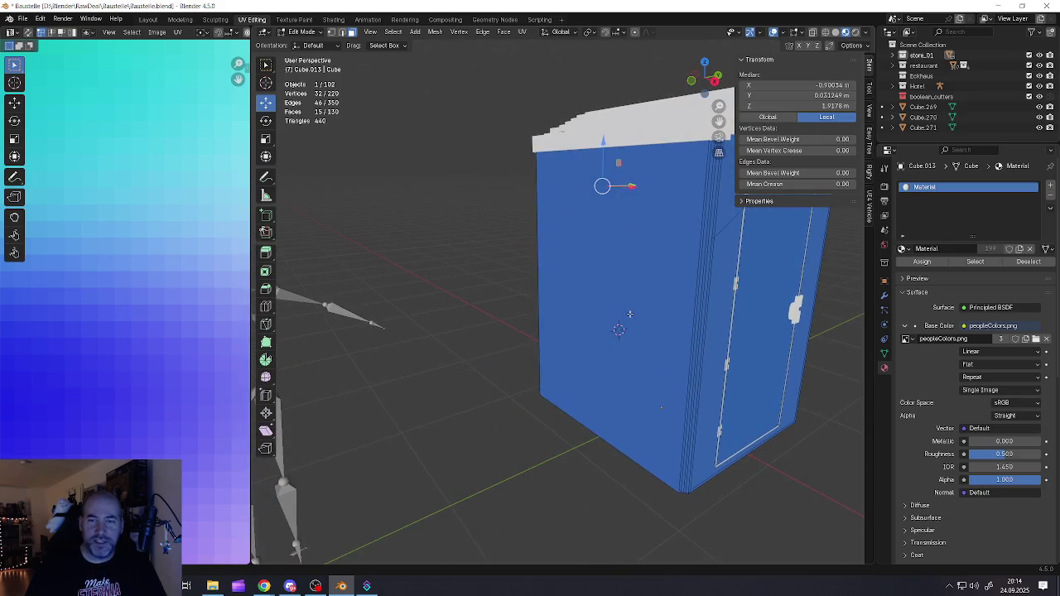
pyautogui.moveTo(667, 288)
pyautogui.mouseDown(button='middle')
pyautogui.moveTo(550, 253)
pyautogui.moveTo(480, 253)
pyautogui.moveTo(446, 238)
pyautogui.moveTo(450, 222)
pyautogui.moveTo(414, 227)
pyautogui.moveTo(415, 218)
pyautogui.moveTo(554, 218)
pyautogui.moveTo(521, 212)
pyautogui.mouseUp(button='middle')
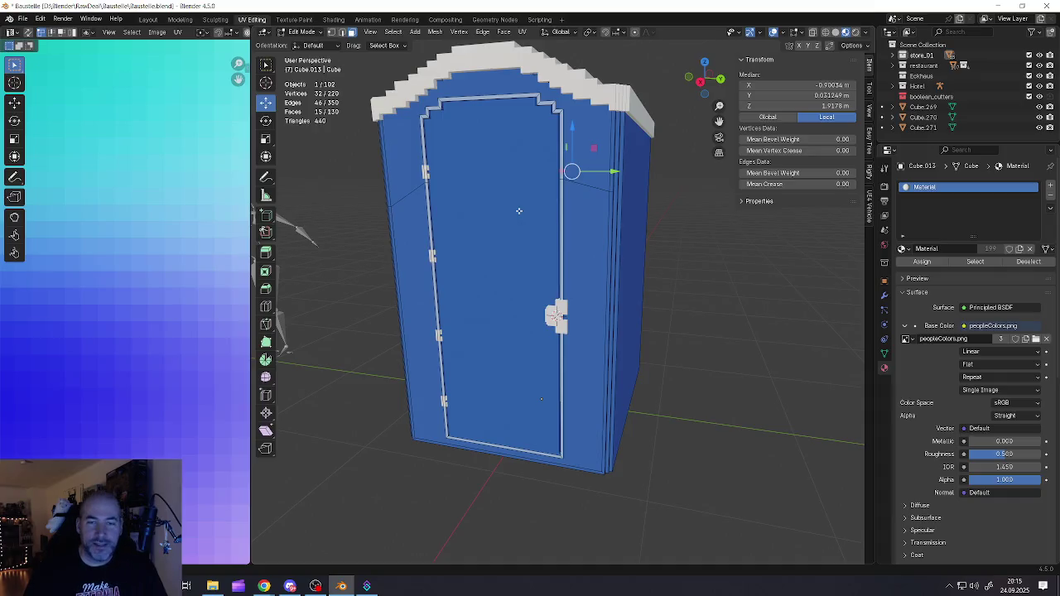
pyautogui.moveTo(572, 220)
pyautogui.mouseDown(button='middle')
pyautogui.moveTo(535, 249)
pyautogui.moveTo(504, 236)
pyautogui.moveTo(515, 243)
pyautogui.mouseUp(button='middle')
# - Add six evenly spaced horizontal loop cuts across the side wall
pyautogui.hotkey('ctrl', 'r')
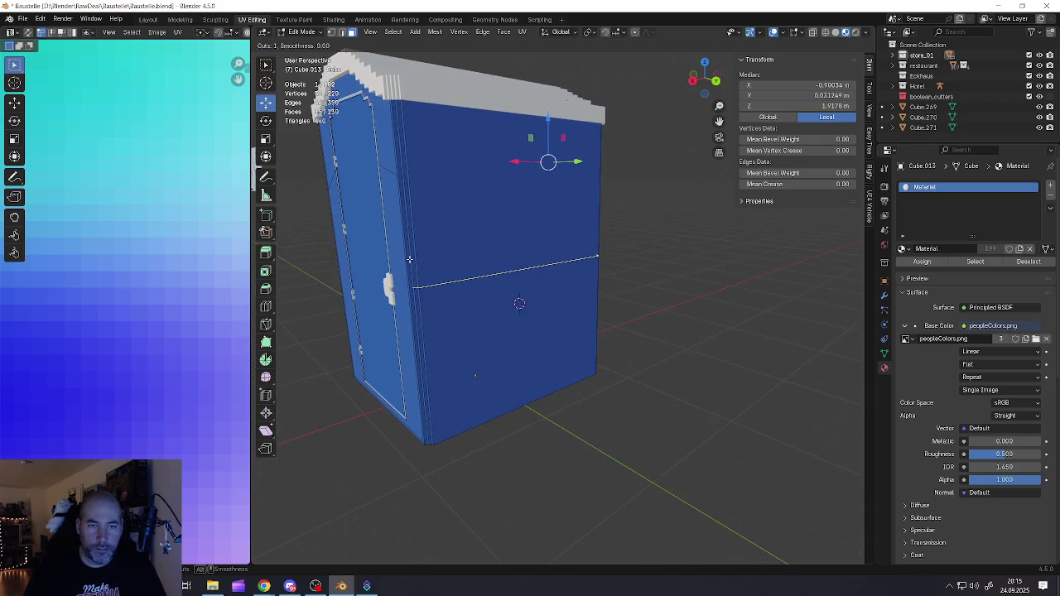
pyautogui.scroll(1, 409, 260)
pyautogui.scroll(2, 410, 259)
pyautogui.scroll(1, 410, 259)
pyautogui.scroll(1, 409, 260)
pyautogui.click(410, 260)
pyautogui.rightClick(497, 273)
pyautogui.moveTo(513, 277); pyautogui.dragTo(544, 289, button='middle')
# - Add six evenly spaced vertical loop cuts, then clear the mesh selection
pyautogui.hotkey('ctrl', 'r')
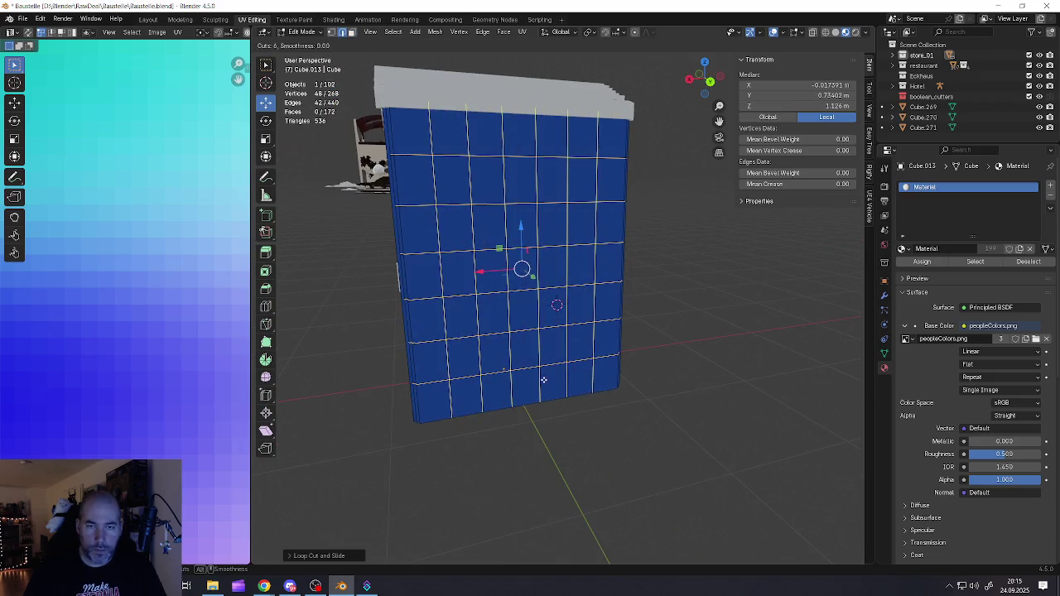
pyautogui.click(551, 303)
pyautogui.rightClick(546, 302)
pyautogui.moveTo(547, 302)
pyautogui.mouseDown(button='middle')
pyautogui.moveTo(625, 291)
pyautogui.moveTo(495, 291)
pyautogui.mouseUp(button='middle')
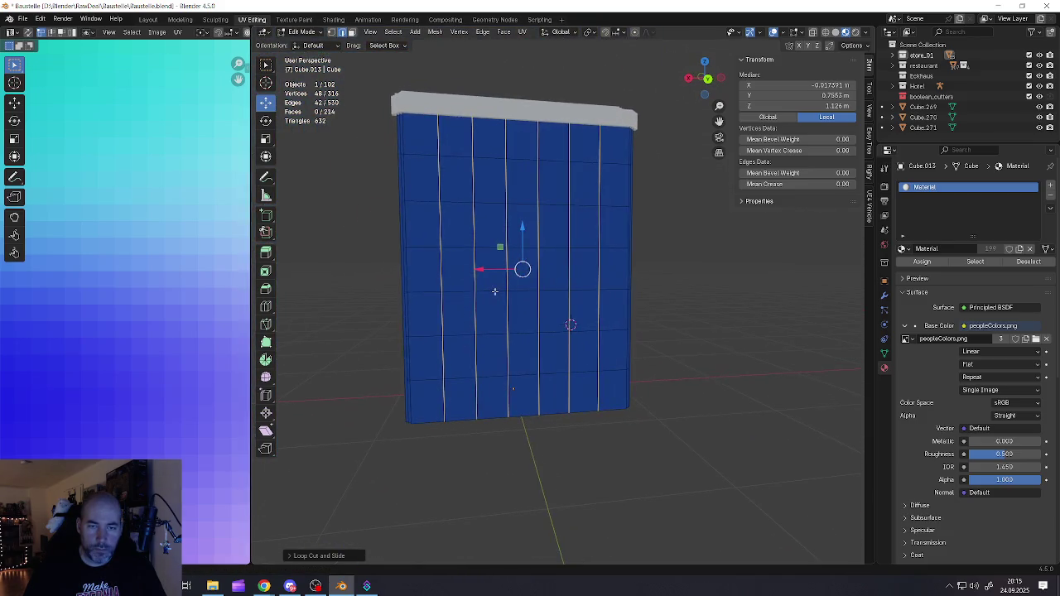
pyautogui.hotkey('alt', 'a')
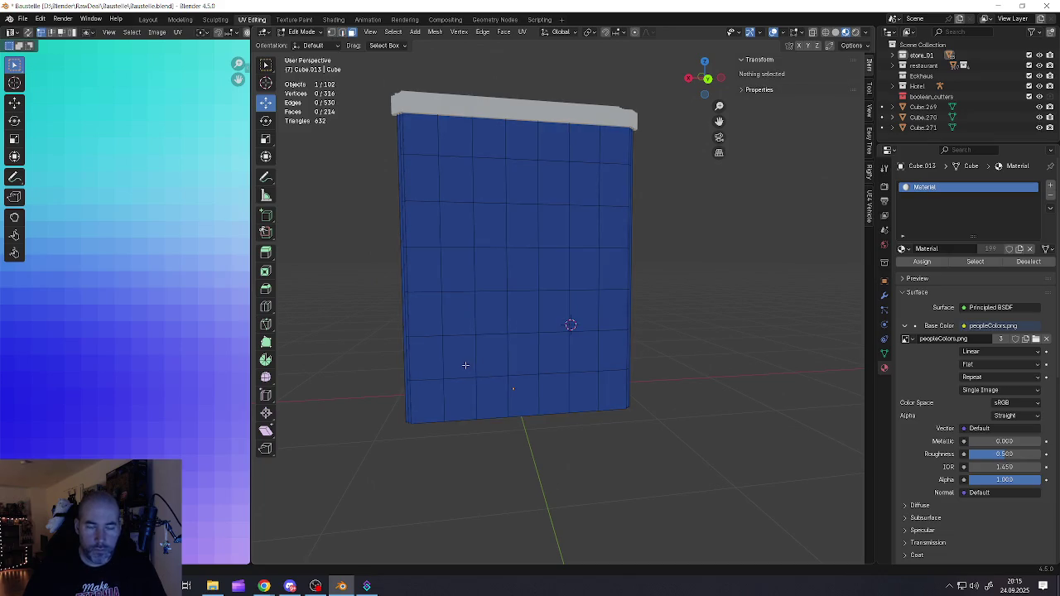
# - Select three vertical columns of side-wall faces for the vents
pyautogui.click(466, 365)
pyautogui.keyDown('shift'); pyautogui.click(463, 330); pyautogui.keyUp('shift')
pyautogui.keyDown('shift'); pyautogui.click(463, 283); pyautogui.keyUp('shift')
pyautogui.keyDown('shift'); pyautogui.click(453, 218); pyautogui.keyUp('shift')
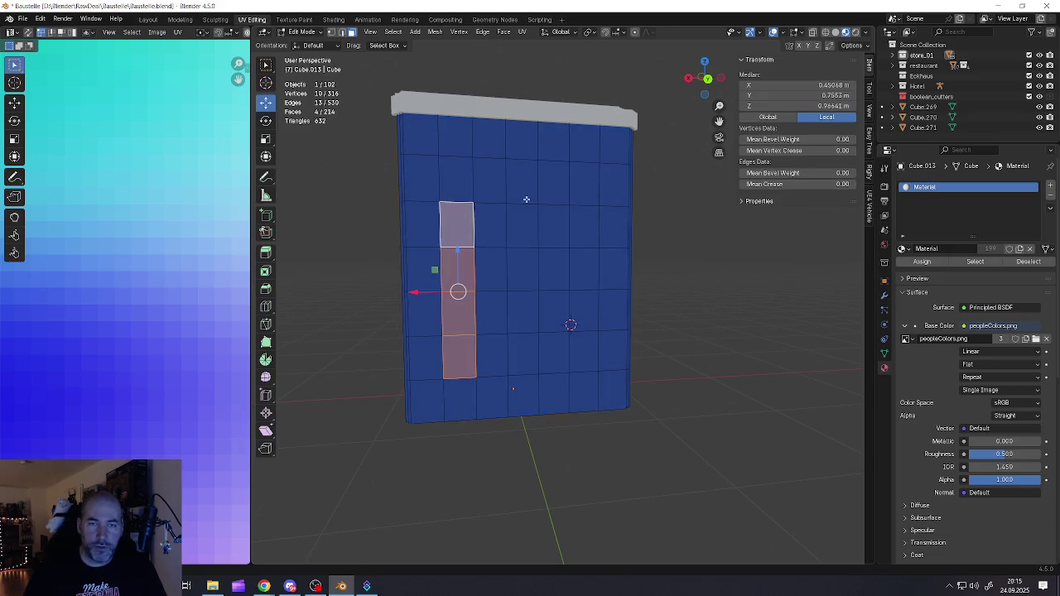
pyautogui.keyDown('shift'); pyautogui.click(530, 222); pyautogui.keyUp('shift')
pyautogui.keyDown('shift'); pyautogui.click(528, 272); pyautogui.keyUp('shift')
pyautogui.keyDown('shift'); pyautogui.click(521, 315); pyautogui.keyUp('shift')
pyautogui.keyDown('shift'); pyautogui.click(523, 355); pyautogui.keyUp('shift')
pyautogui.keyDown('shift'); pyautogui.click(586, 352); pyautogui.keyUp('shift')
pyautogui.keyDown('shift'); pyautogui.click(585, 308); pyautogui.keyUp('shift')
pyautogui.keyDown('shift'); pyautogui.click(584, 267); pyautogui.keyUp('shift')
pyautogui.keyDown('shift'); pyautogui.click(584, 226); pyautogui.keyUp('shift')
# - Extrude the three columns outward and narrow them along X about Individual Origins
pyautogui.moveTo(549, 232); pyautogui.dragTo(508, 256, button='middle')
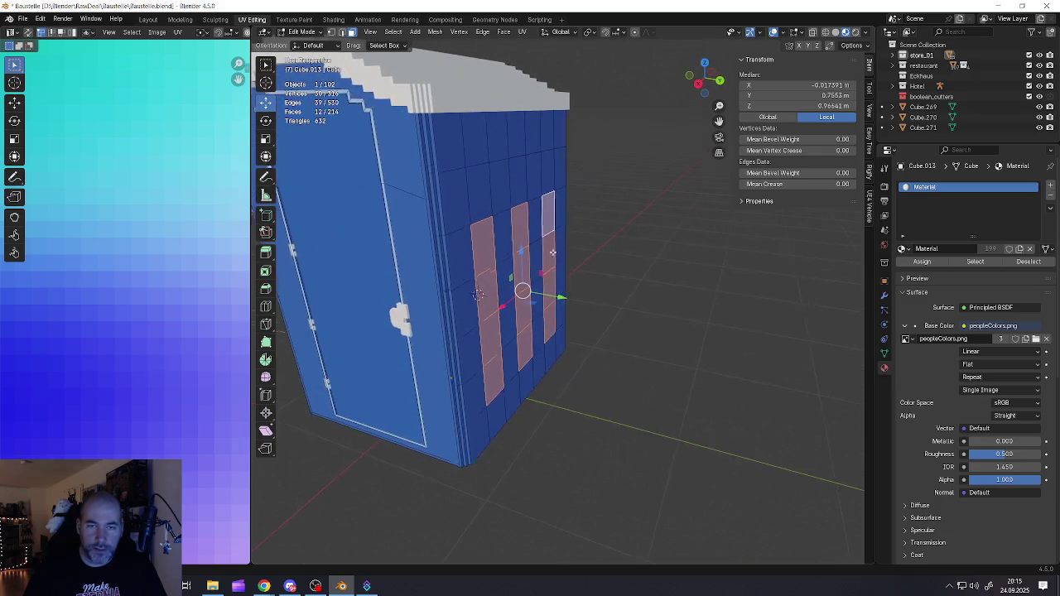
pyautogui.press('e')
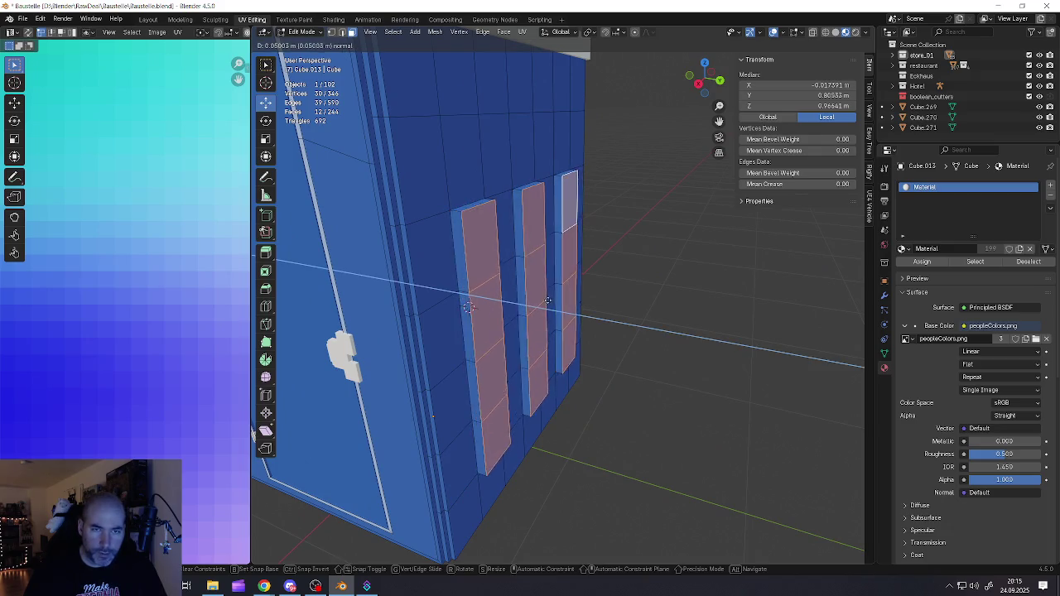
pyautogui.click(544, 298)
pyautogui.moveTo(544, 298); pyautogui.dragTo(540, 22, button='middle')
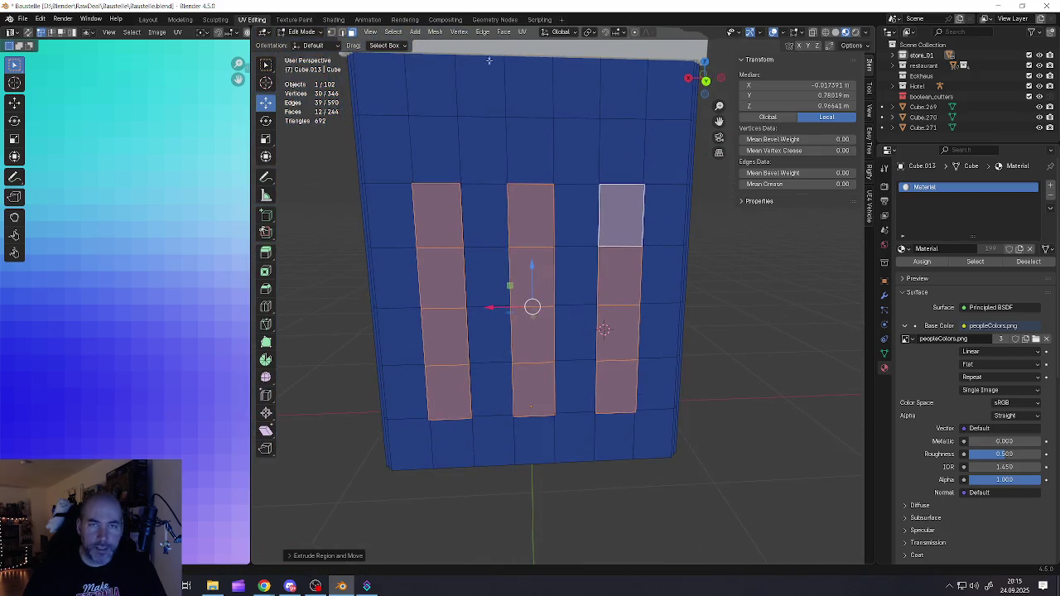
pyautogui.click(589, 32)
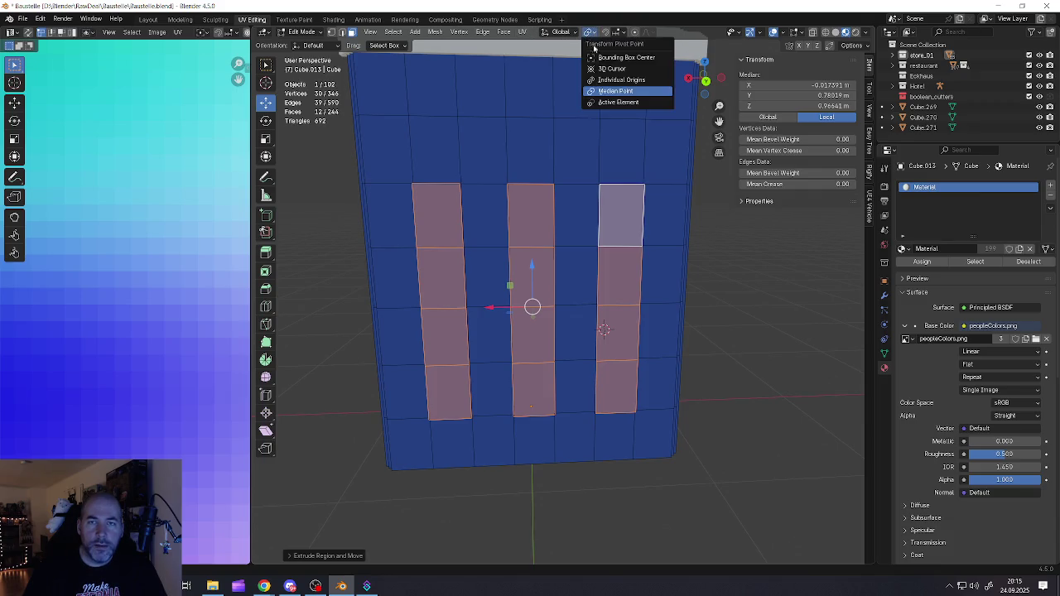
pyautogui.click(608, 82)
pyautogui.press('s')
pyautogui.press('x')
pyautogui.click(671, 300)
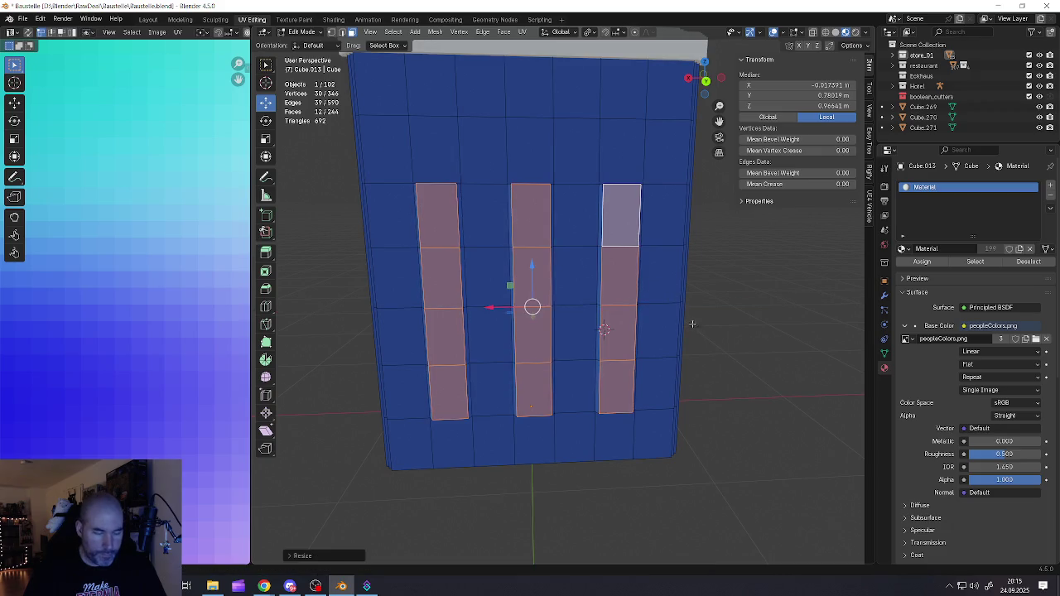
pyautogui.press('s')
pyautogui.press('z')
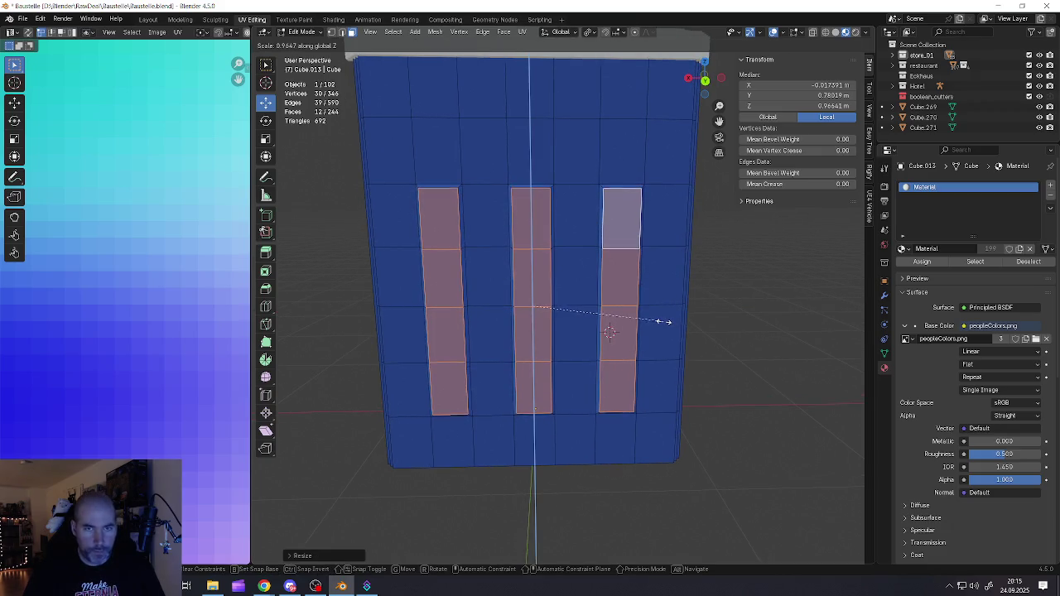
pyautogui.press('Escape')
# - Select the left, middle and right raised strips as whole loops
pyautogui.moveTo(483, 223); pyautogui.dragTo(478, 200, button='middle')
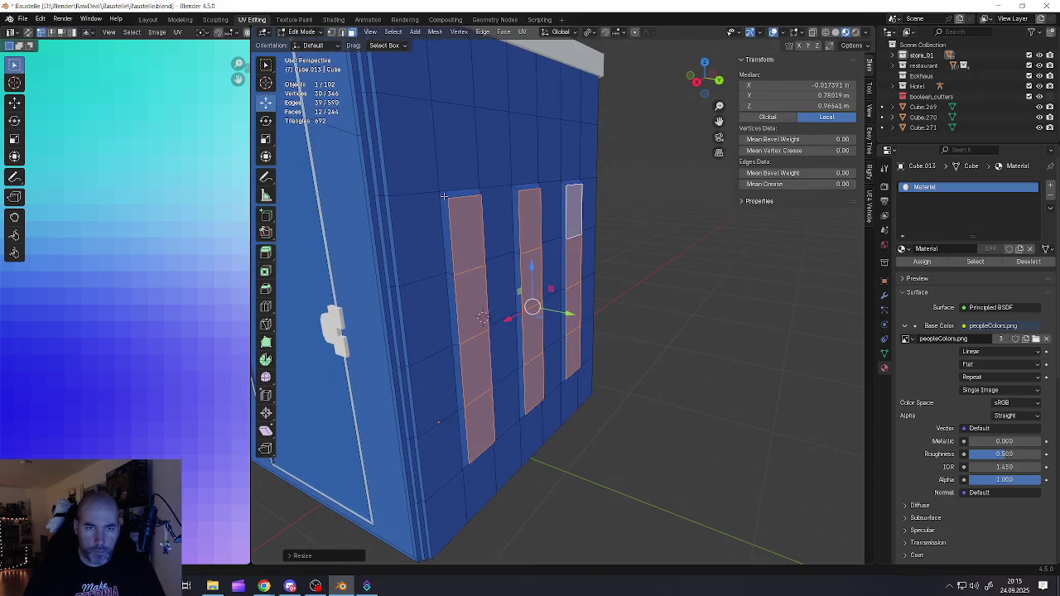
pyautogui.keyDown('shift'); pyautogui.click(454, 195); pyautogui.keyUp('shift')
pyautogui.keyDown('alt'); pyautogui.keyDown('shift'); pyautogui.click(515, 190); pyautogui.keyUp('shift'); pyautogui.keyUp('alt')
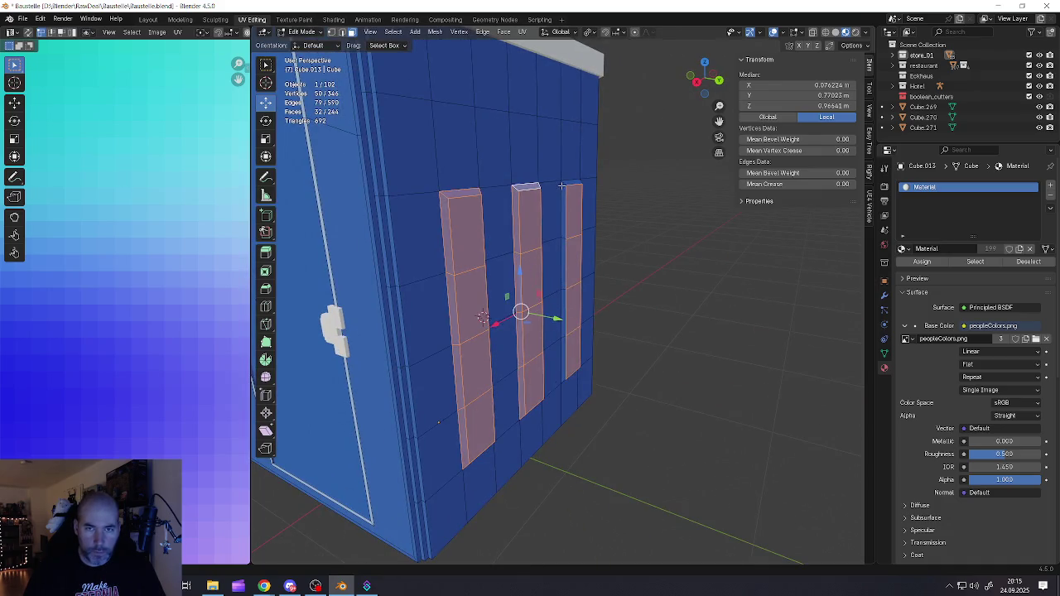
pyautogui.keyDown('alt'); pyautogui.keyDown('shift'); pyautogui.click(565, 183); pyautogui.keyUp('shift'); pyautogui.keyUp('alt')
pyautogui.scroll(-3, 564, 182)
pyautogui.moveTo(564, 183); pyautogui.dragTo(522, 181, button='middle')
pyautogui.scroll(5, 497, 179)
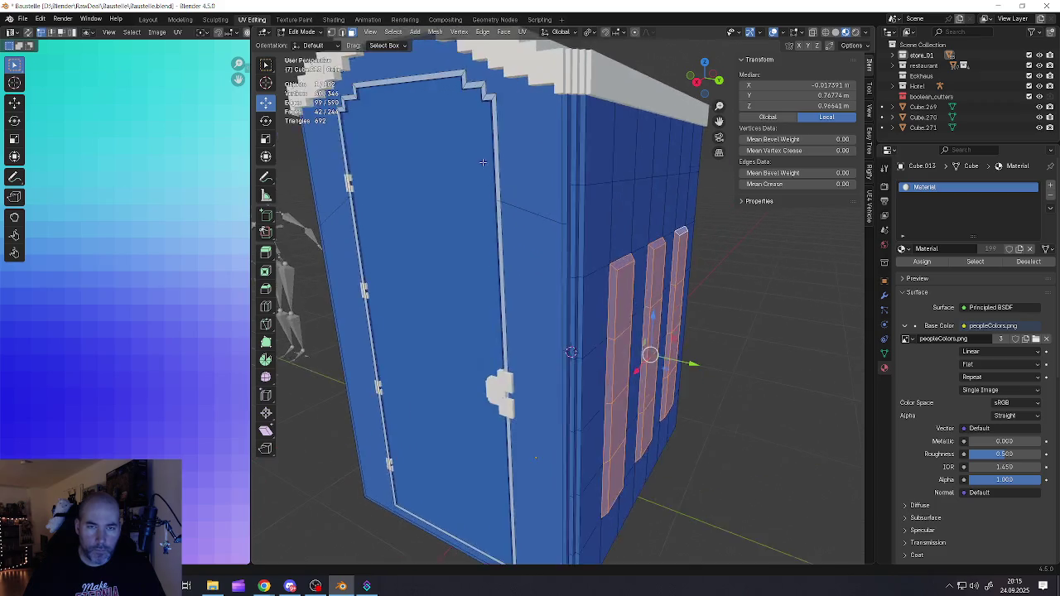
pyautogui.keyDown('shift'); pyautogui.click(500, 178); pyautogui.keyUp('shift')
pyautogui.scroll(-3, 130, 269)
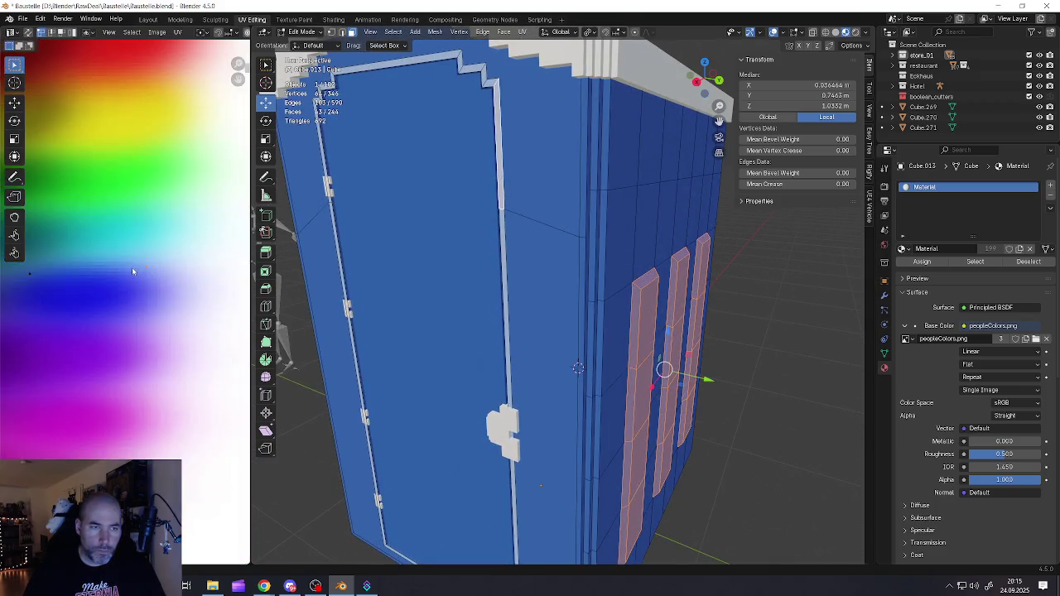
# - Move the vent faces' UVs onto a lighter palette colour
pyautogui.scroll(-2, 128, 277)
pyautogui.press('b')
pyautogui.moveTo(51, 261); pyautogui.dragTo(71, 291)
pyautogui.press('g')
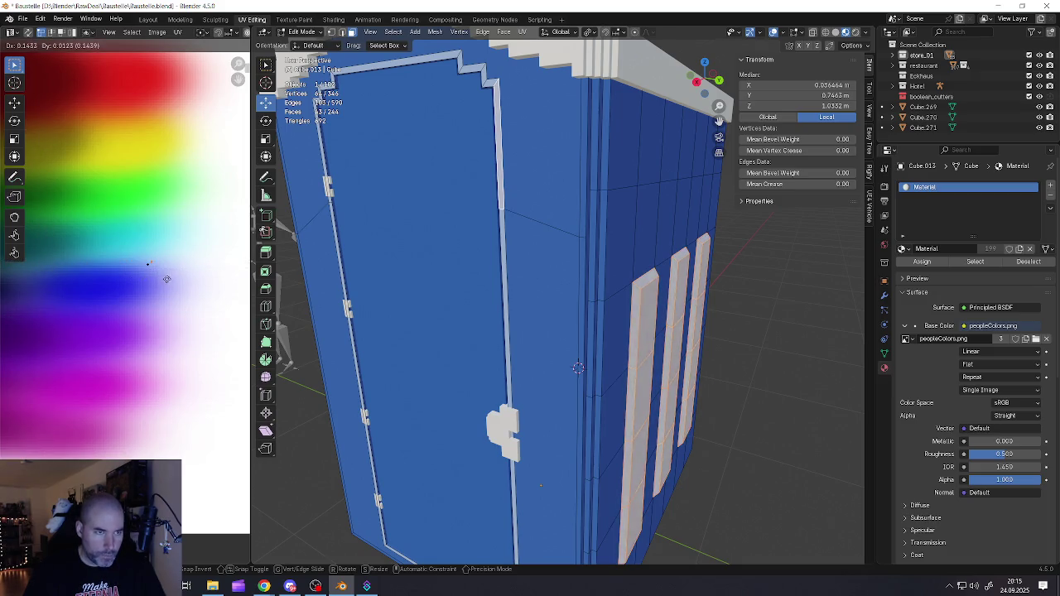
pyautogui.scroll(2, 161, 280)
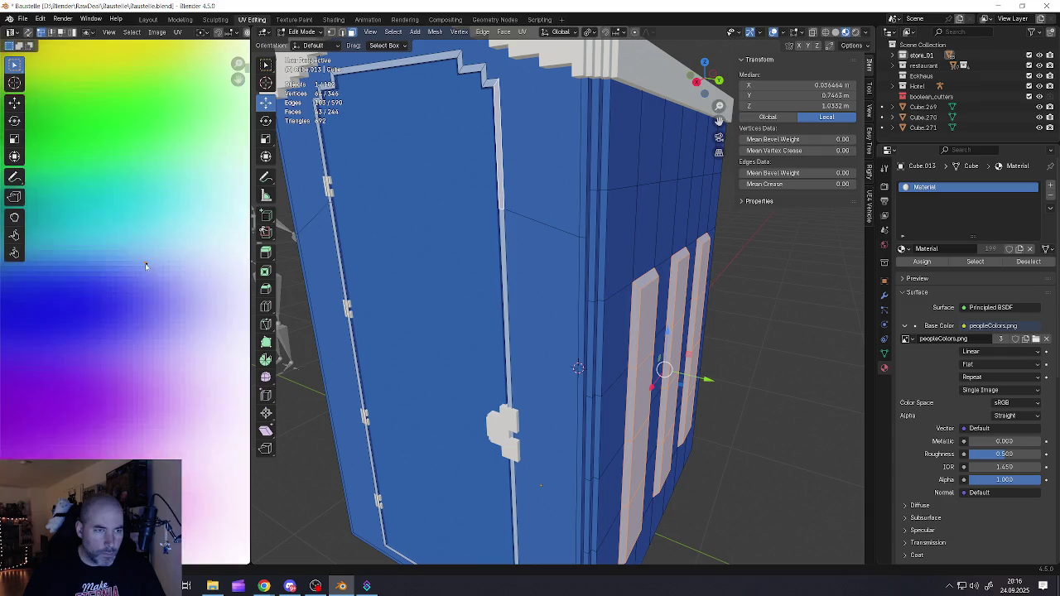
pyautogui.scroll(2, 160, 280)
pyautogui.scroll(2, 159, 279)
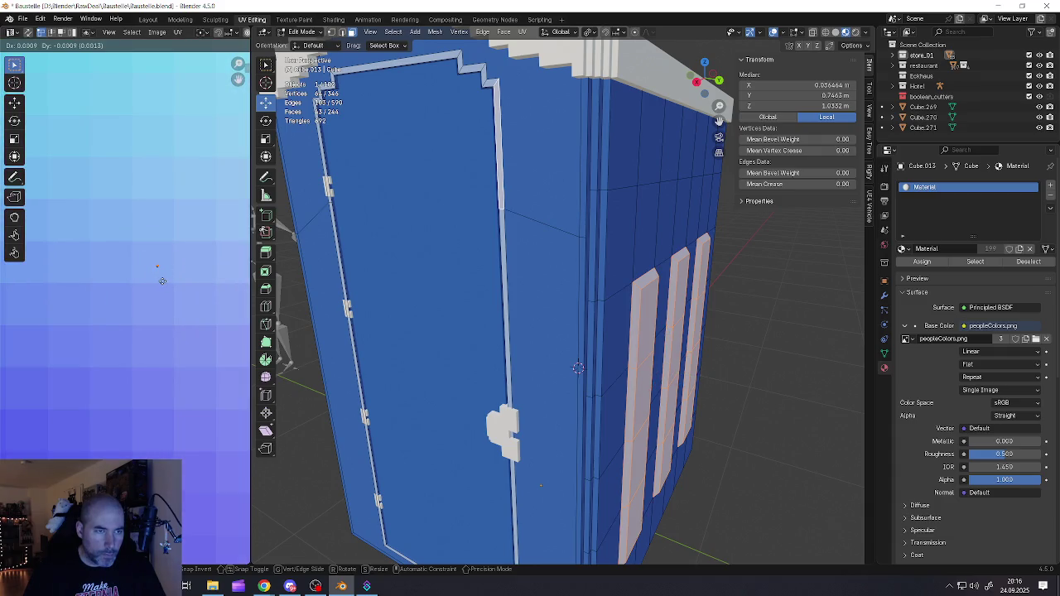
pyautogui.click(162, 281)
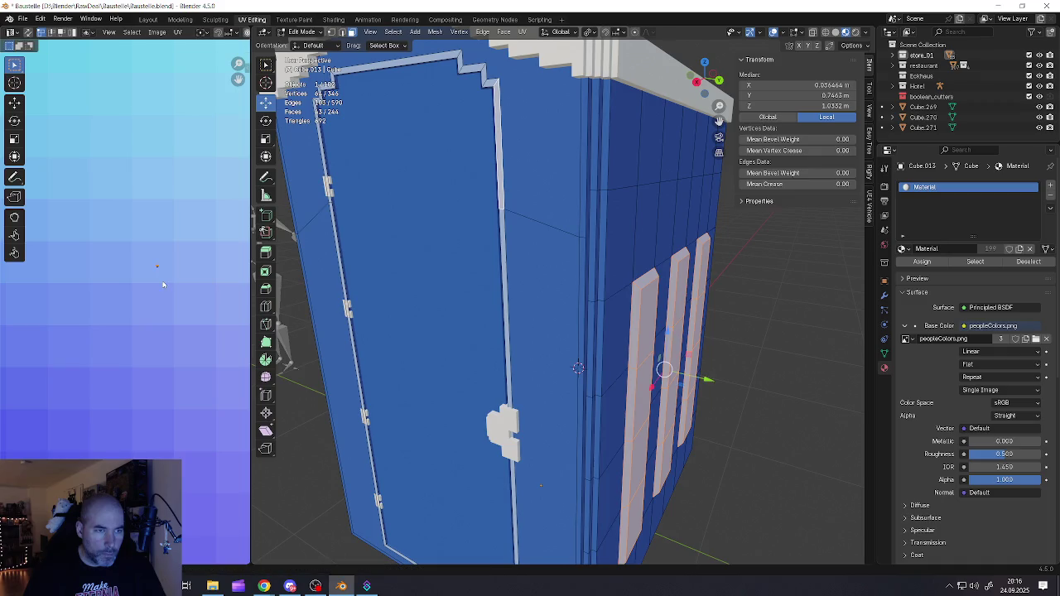
# - Leave Edit Mode, reselect the cabin object, and go back into editing its mesh
pyautogui.press('Tab')
pyautogui.scroll(-5, 591, 264)
pyautogui.scroll(-2, 595, 268)
pyautogui.click(578, 265)
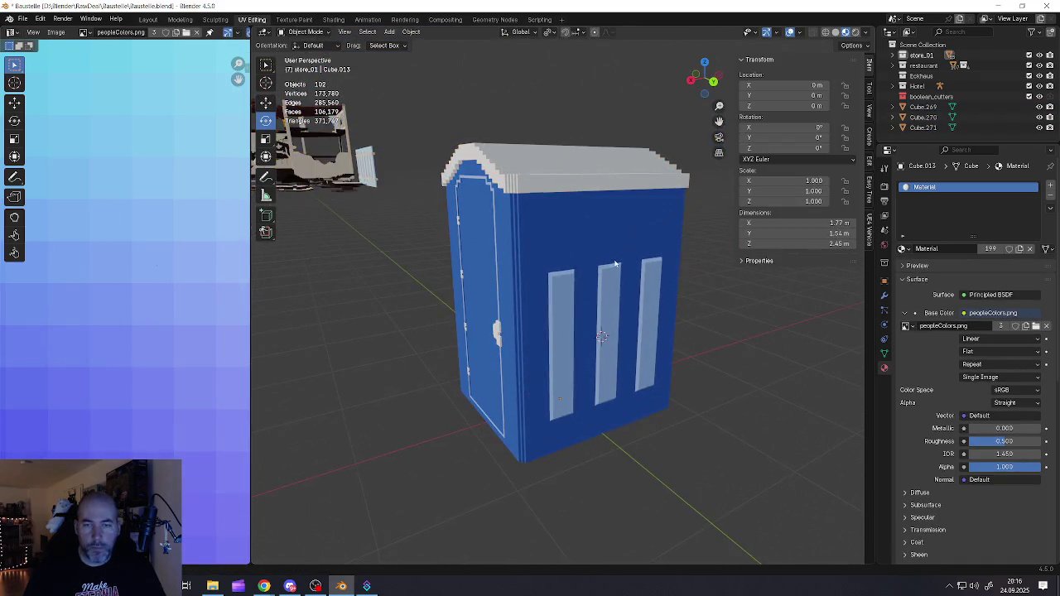
pyautogui.moveTo(577, 265); pyautogui.dragTo(583, 246, button='middle')
pyautogui.press('Tab')
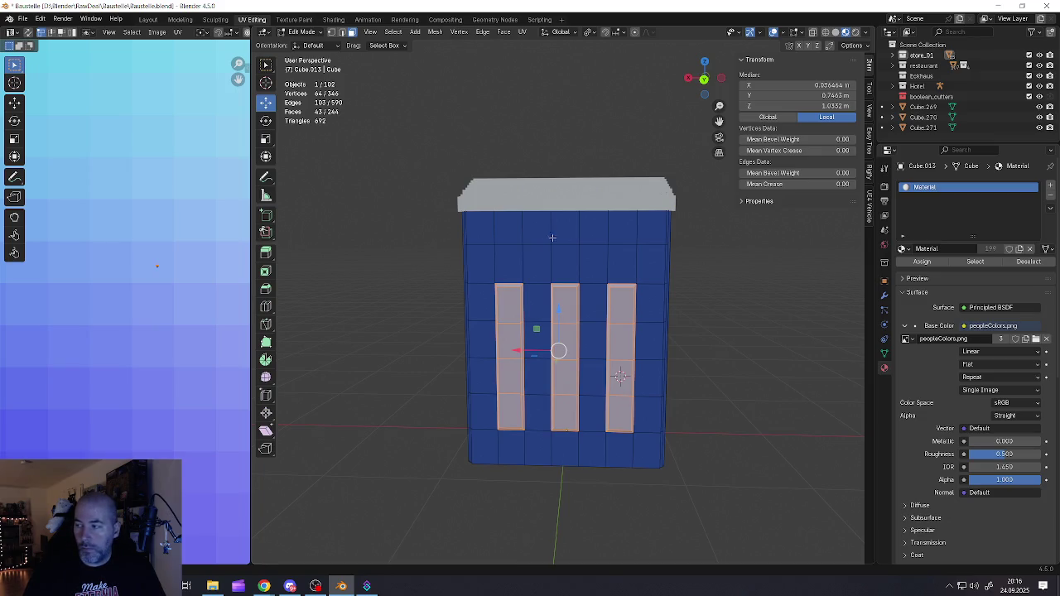
pyautogui.moveTo(551, 237); pyautogui.dragTo(525, 249, button='middle')
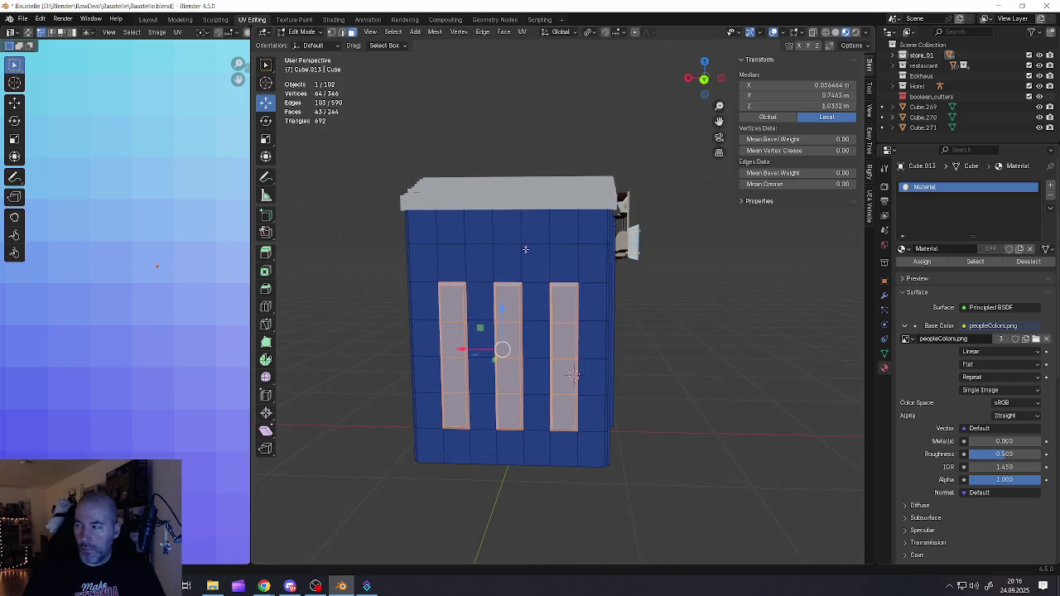
# - Save Baustelle.blend and switch over to the browser
pyautogui.click(23, 18)
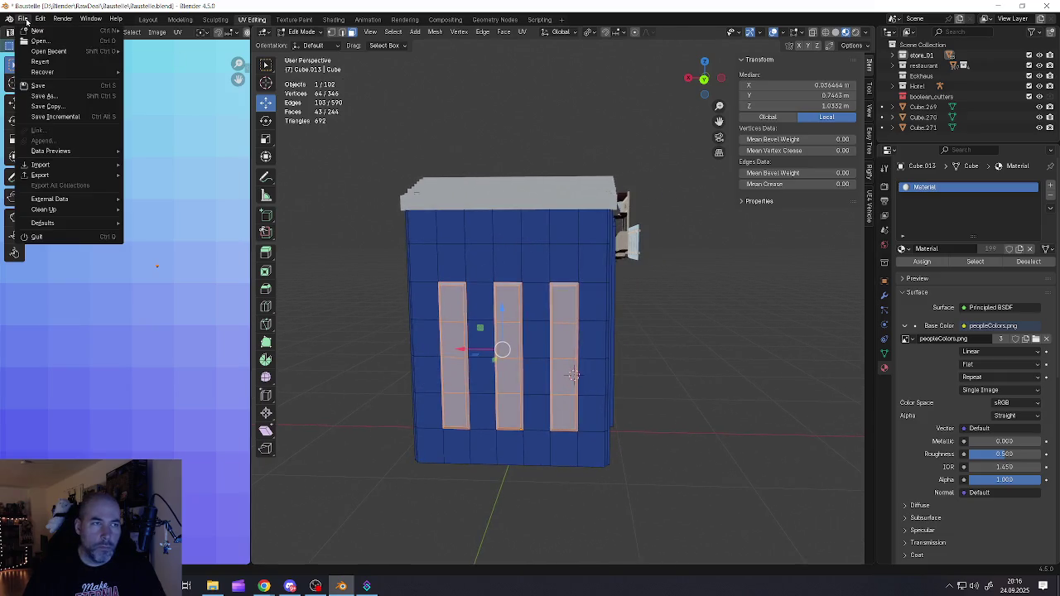
pyautogui.click(52, 86)
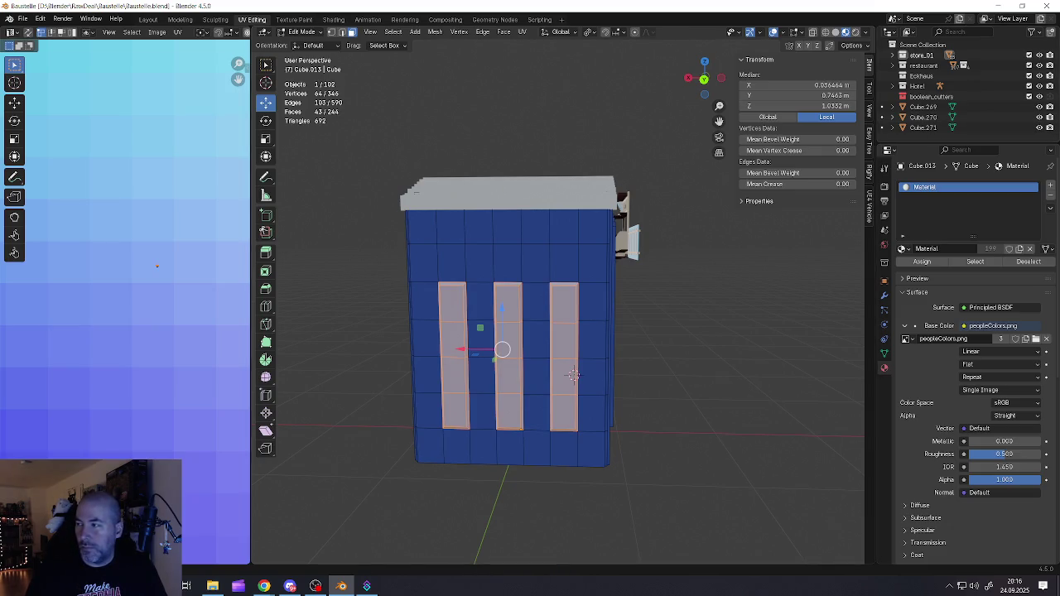
pyautogui.hotkey('alt', 'Tab')
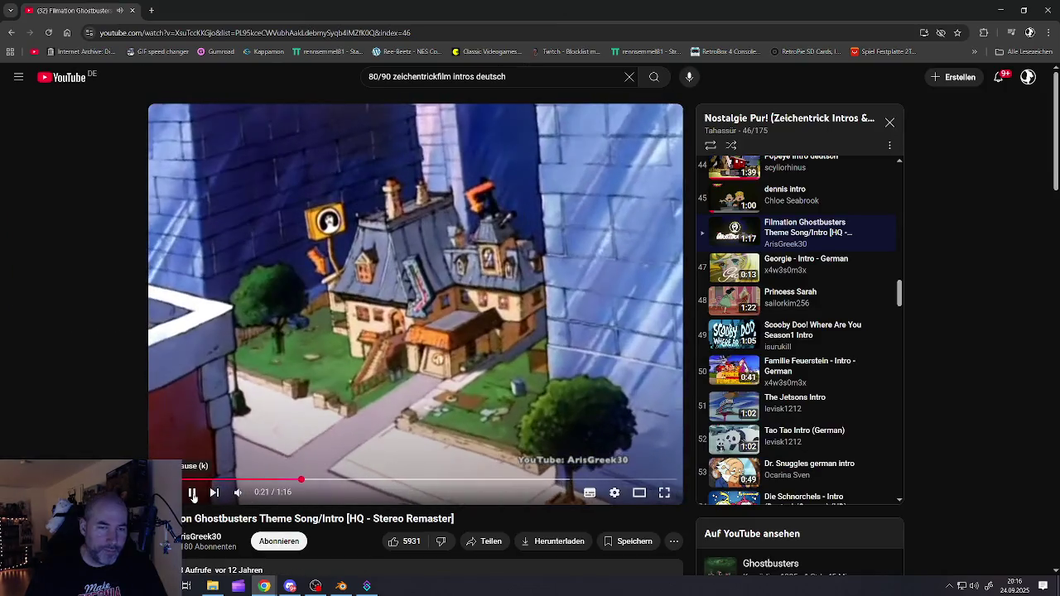
# - Pause the Ghostbusters intro and seek back to 0:00
pyautogui.click(199, 494)
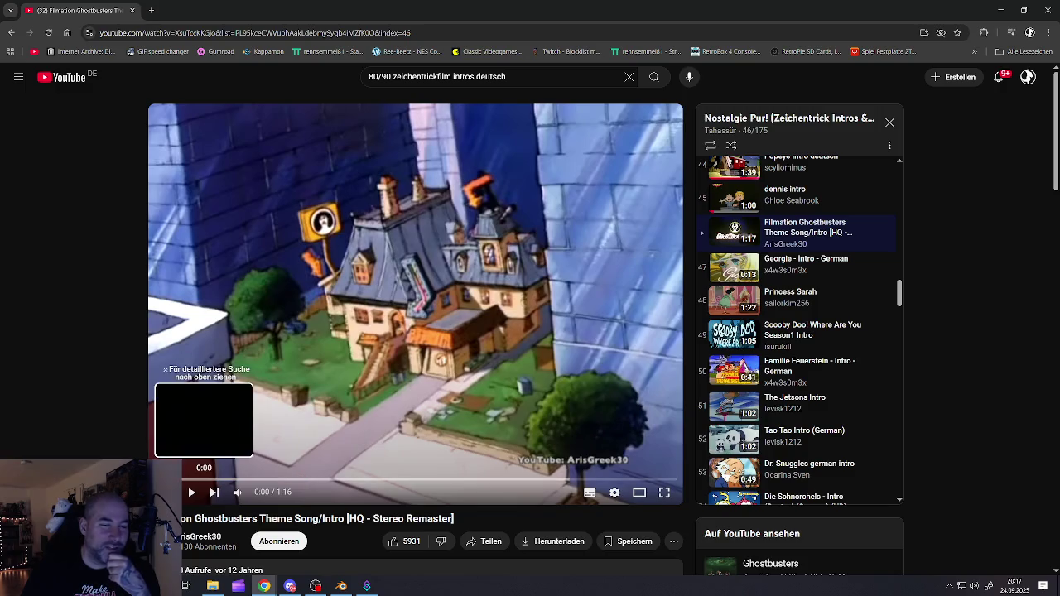
pyautogui.click(157, 480)
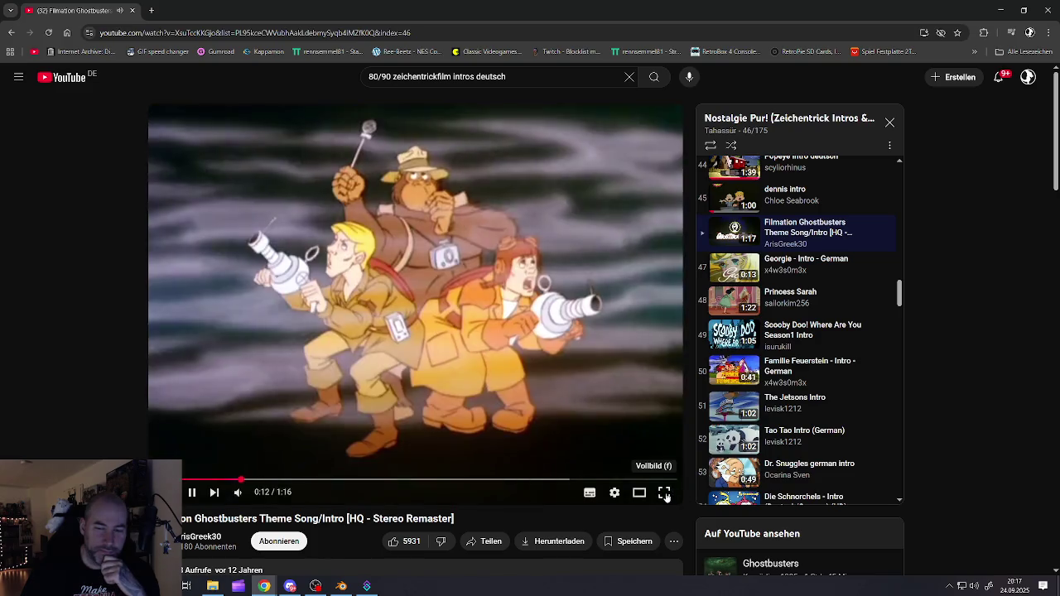
# - Watch the Ghostbusters intro in full screen, then exit full screen
pyautogui.click(665, 494)
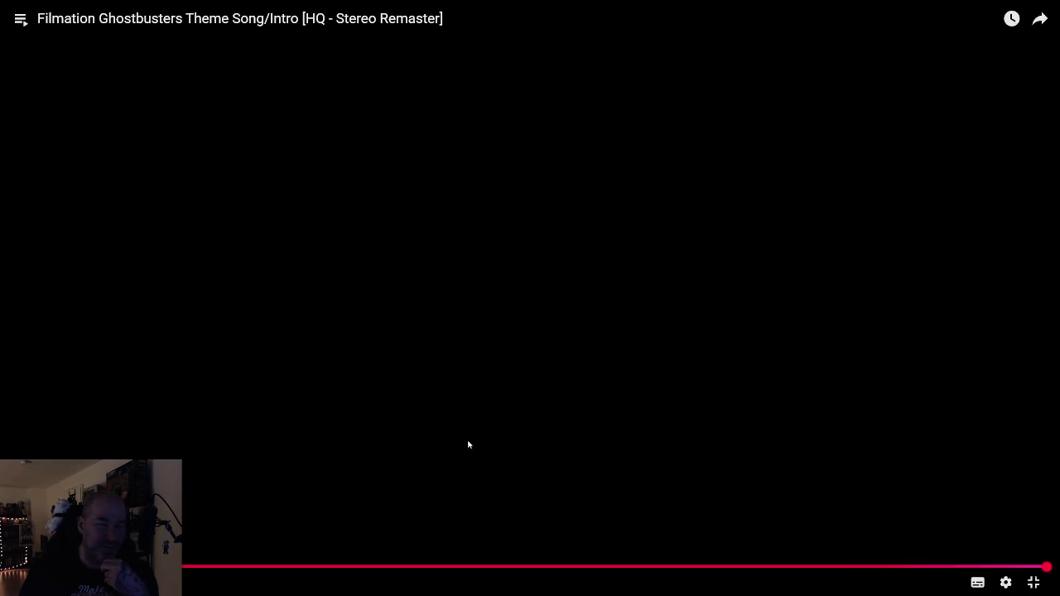
pyautogui.press('Escape')
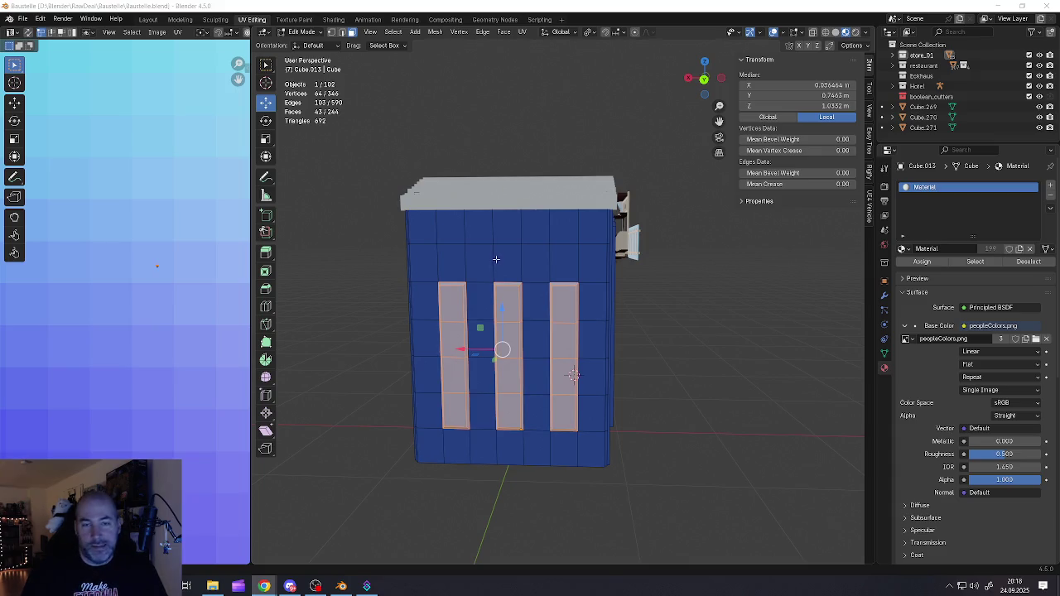
# - Select the edge row above the windows and bevel it into a strip
pyautogui.click(493, 242)
pyautogui.click(466, 243)
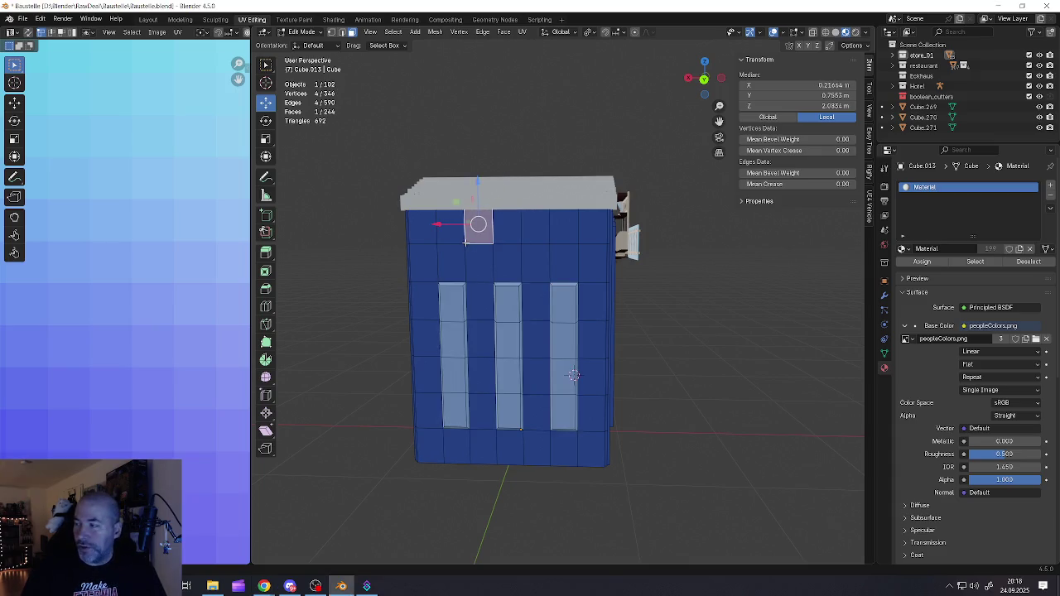
pyautogui.keyDown('ctrl'); pyautogui.click(558, 246); pyautogui.keyUp('ctrl')
pyautogui.hotkey('ctrl', 'b')
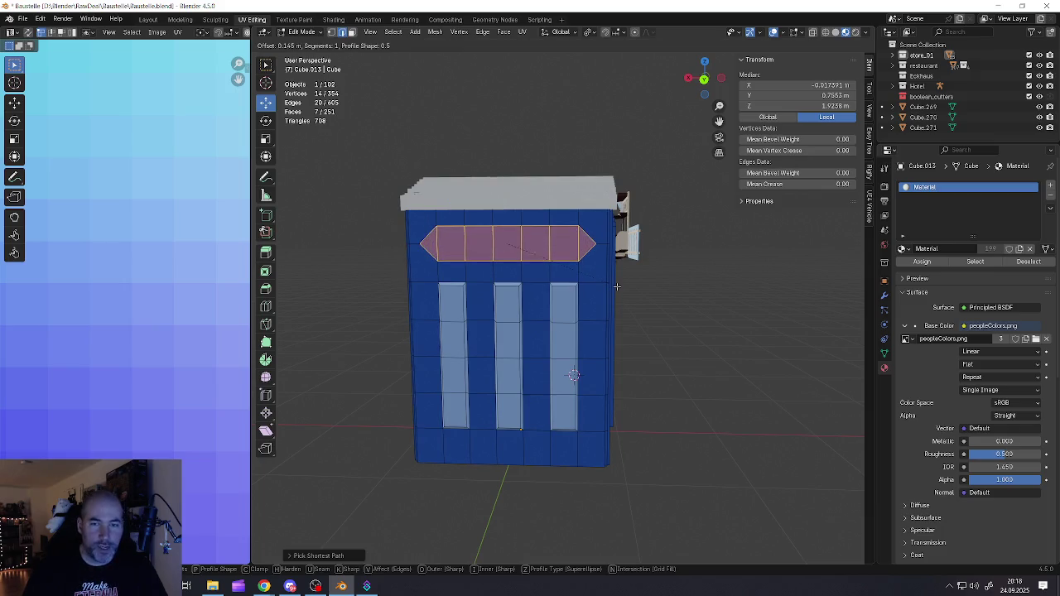
pyautogui.click(616, 287)
pyautogui.moveTo(617, 287); pyautogui.dragTo(471, 249, button='middle')
pyautogui.scroll(3, 485, 245)
# - Extrude the strip in place, then shorten it along Z and narrow it along X
pyautogui.press('e')
pyautogui.rightClick(499, 260)
pyautogui.press('s')
pyautogui.press('z')
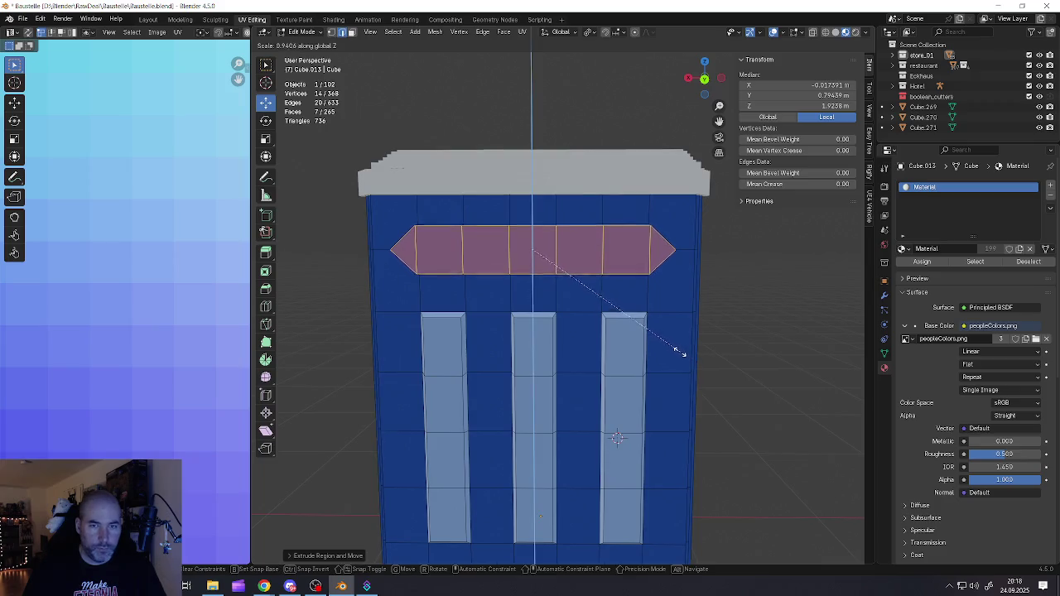
pyautogui.click(666, 330)
pyautogui.press('s')
pyautogui.press('y')
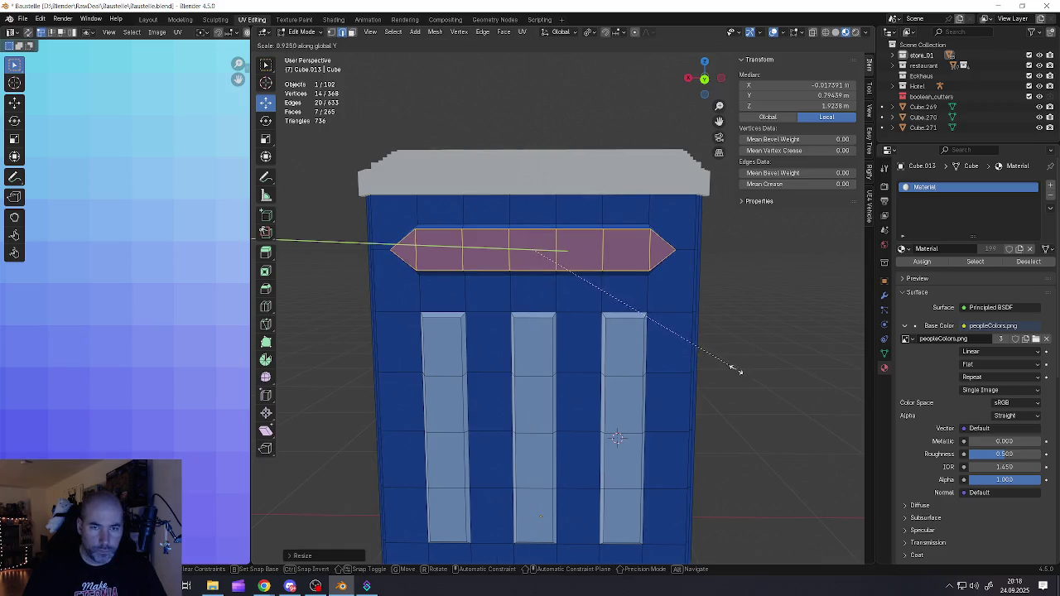
pyautogui.press('x')
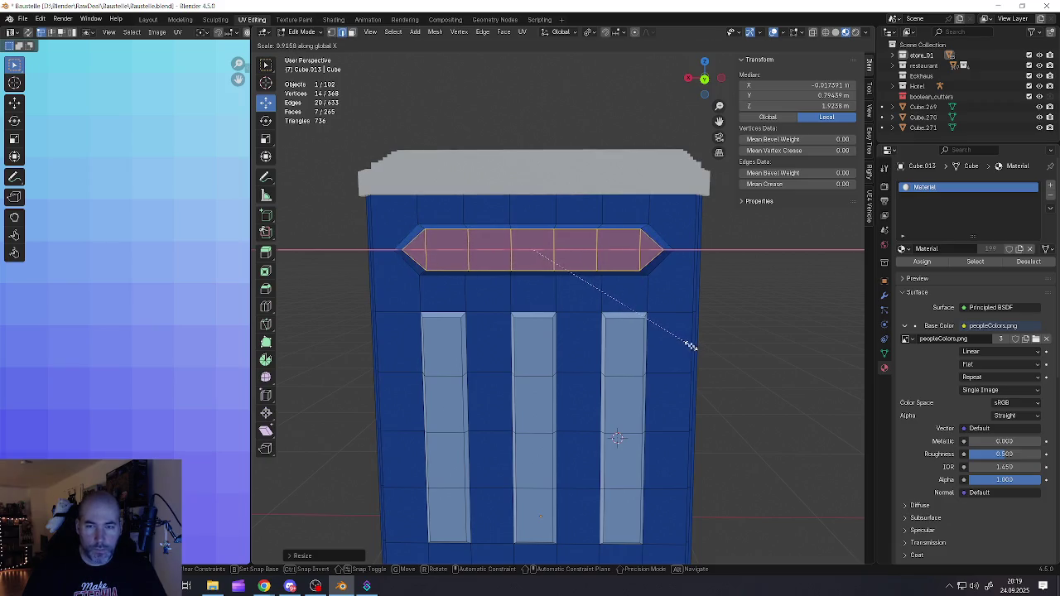
pyautogui.click(691, 346)
# - Try further Y, X and Z resizes of the plaque, cancelling each one
pyautogui.moveTo(634, 301); pyautogui.dragTo(639, 299, button='middle')
pyautogui.moveTo(512, 274); pyautogui.dragTo(592, 315, button='middle')
pyautogui.press('s')
pyautogui.press('y')
pyautogui.rightClick(621, 333)
pyautogui.press('s')
pyautogui.press('x')
pyautogui.rightClick(633, 336)
pyautogui.press('s')
pyautogui.press('z')
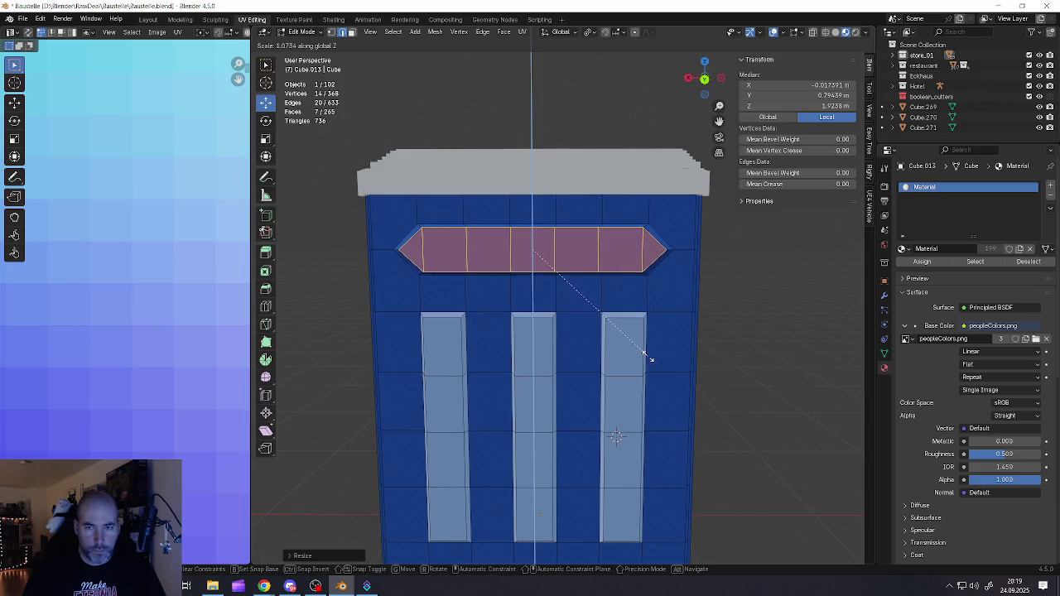
pyautogui.rightClick(638, 352)
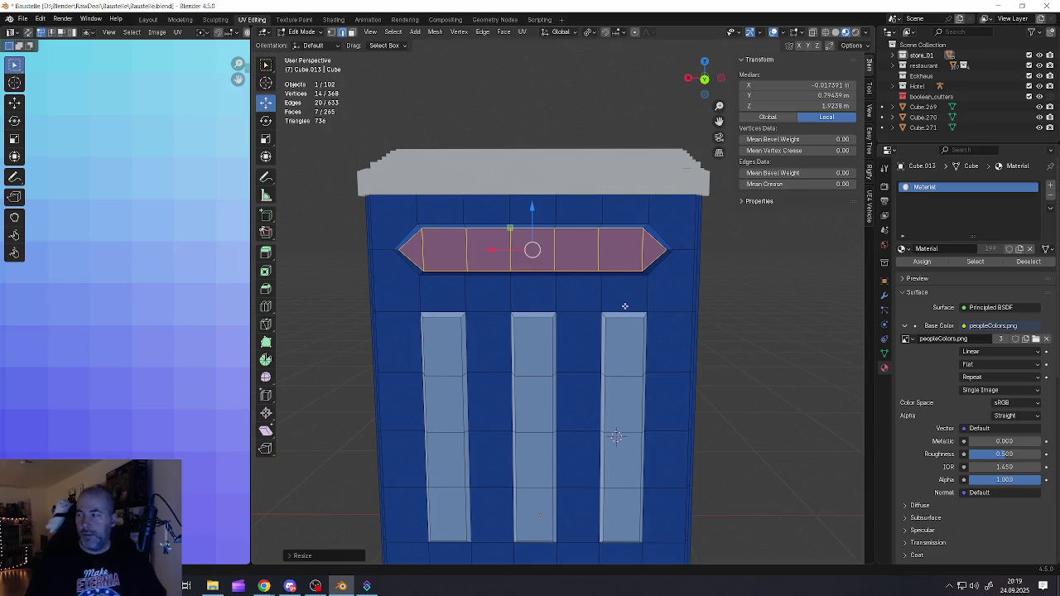
pyautogui.moveTo(445, 248)
pyautogui.mouseDown(button='middle')
pyautogui.moveTo(474, 270)
pyautogui.moveTo(451, 256)
pyautogui.mouseUp(button='middle')
# - Select the linked plaque and move its UVs onto the pale palette colour
pyautogui.scroll(-3, 464, 261)
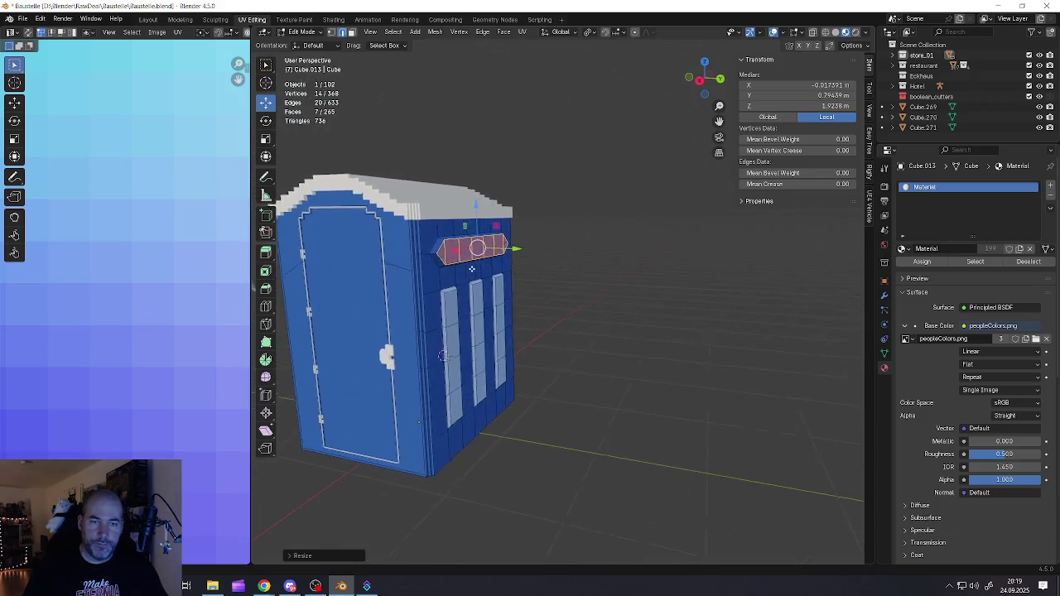
pyautogui.scroll(3, 431, 247)
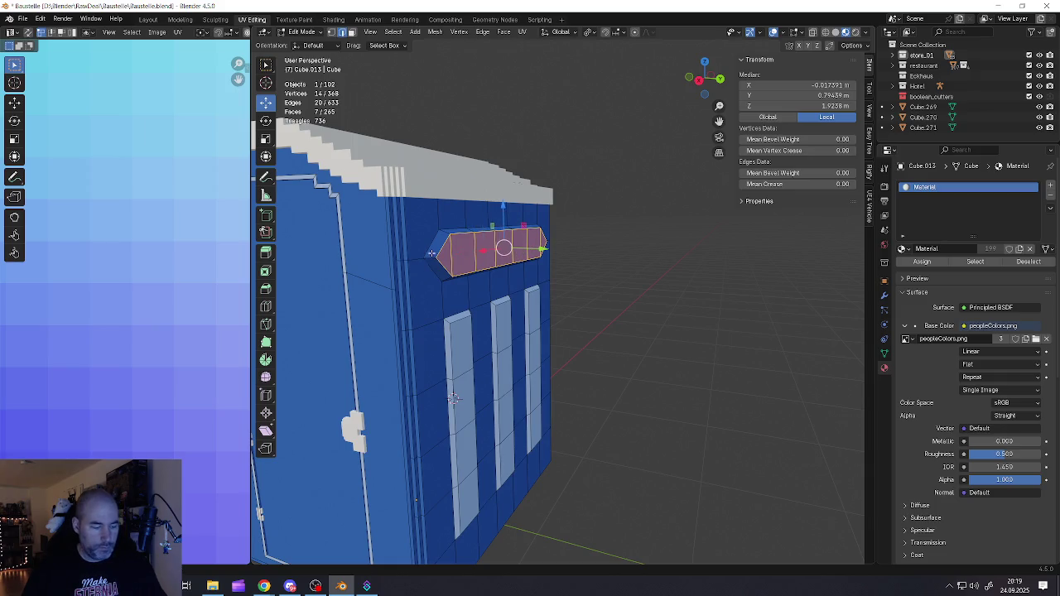
pyautogui.hotkey('ctrl', 'l')
pyautogui.moveTo(430, 254)
pyautogui.mouseDown(button='middle')
pyautogui.moveTo(456, 287)
pyautogui.moveTo(434, 307)
pyautogui.mouseUp(button='middle')
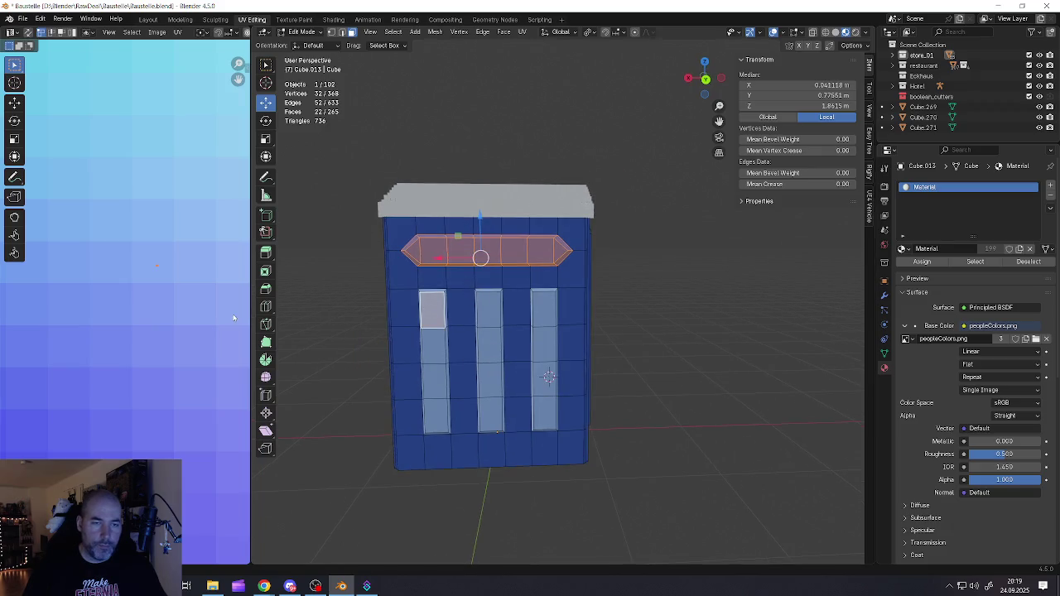
pyautogui.scroll(-3, 233, 318)
pyautogui.scroll(-3, 226, 315)
pyautogui.scroll(1, 110, 329)
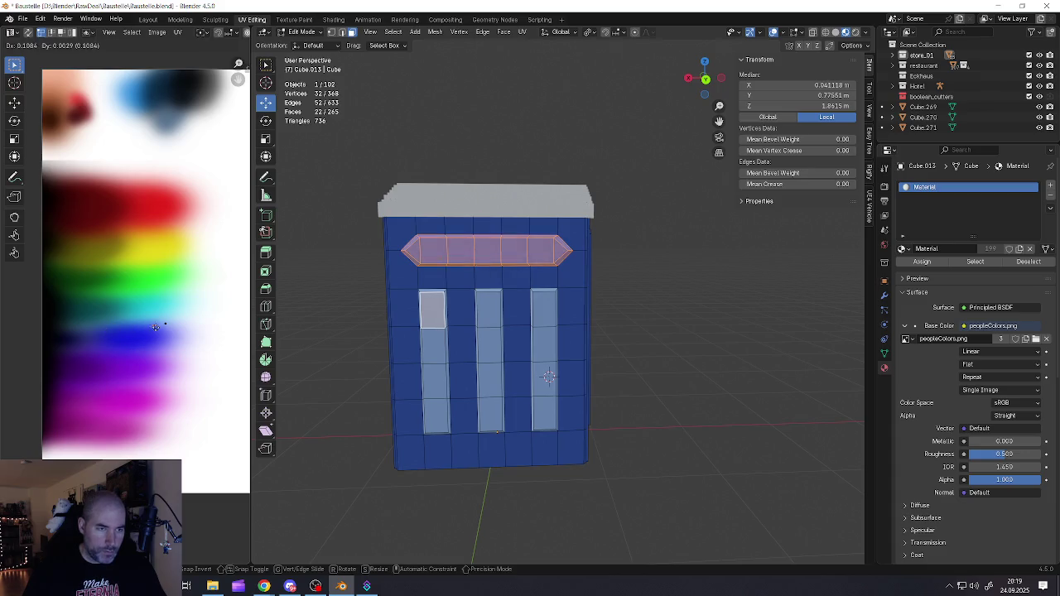
pyautogui.scroll(5, 166, 326)
pyautogui.scroll(3, 166, 326)
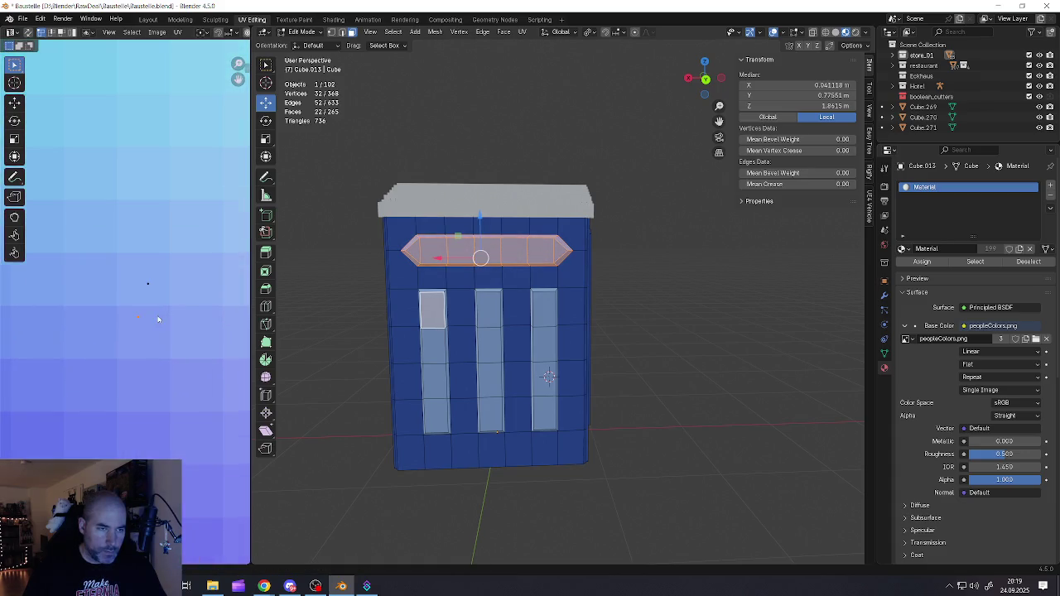
pyautogui.press('g')
pyautogui.click(159, 292)
# - Return to Object Mode and orbit around the cabin
pyautogui.press('Tab')
pyautogui.moveTo(435, 281)
pyautogui.mouseDown(button='middle')
pyautogui.moveTo(535, 293)
pyautogui.moveTo(448, 305)
pyautogui.moveTo(560, 305)
pyautogui.mouseUp(button='middle')
pyautogui.scroll(1, 447, 304)
pyautogui.scroll(1, 449, 307)
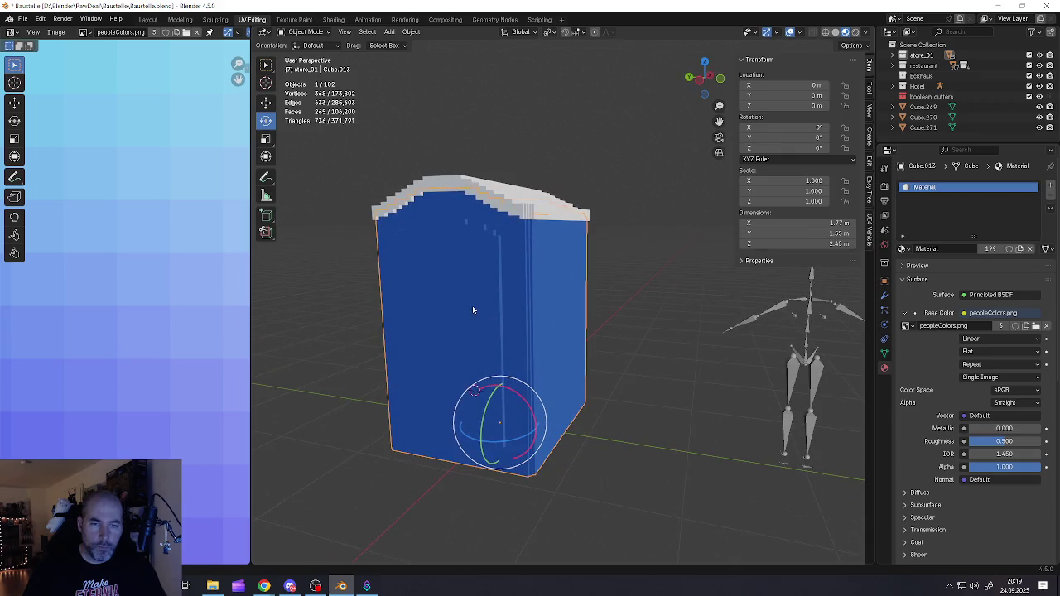
# - Rescale the door face, then narrow it along Y and shorten it along Z
pyautogui.press('Tab')
pyautogui.moveTo(483, 279)
pyautogui.mouseDown(button='middle')
pyautogui.moveTo(497, 265)
pyautogui.moveTo(480, 296)
pyautogui.mouseUp(button='middle')
pyautogui.scroll(2, 501, 249)
pyautogui.scroll(2, 506, 234)
pyautogui.press('s')
pyautogui.click(521, 296)
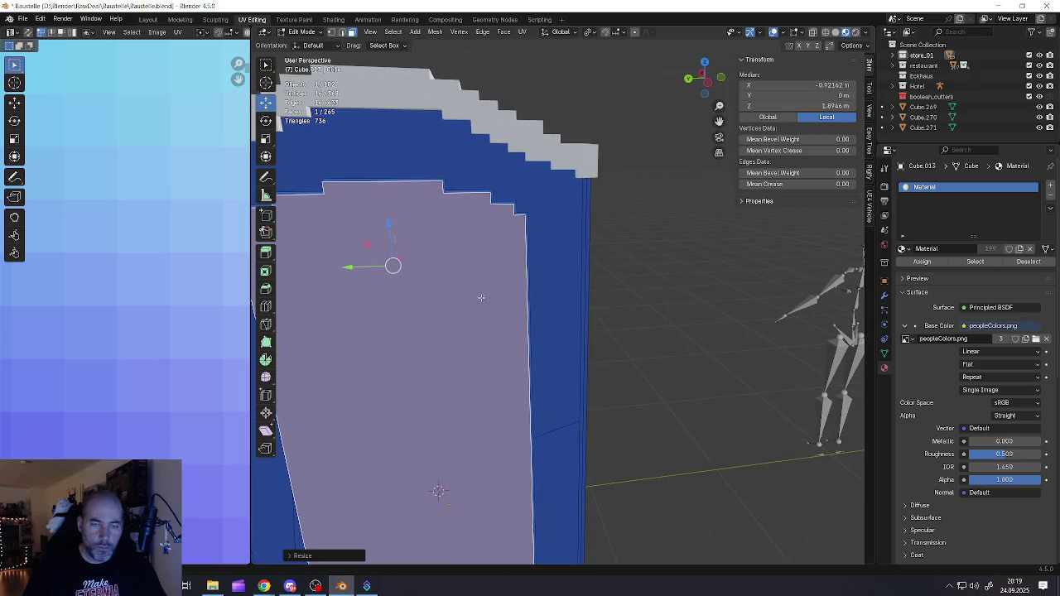
pyautogui.press('s')
pyautogui.press('y')
pyautogui.click(604, 372)
pyautogui.press('s')
pyautogui.press('z')
pyautogui.click(652, 385)
pyautogui.scroll(-3, 580, 348)
pyautogui.moveTo(563, 331); pyautogui.dragTo(517, 310, button='middle')
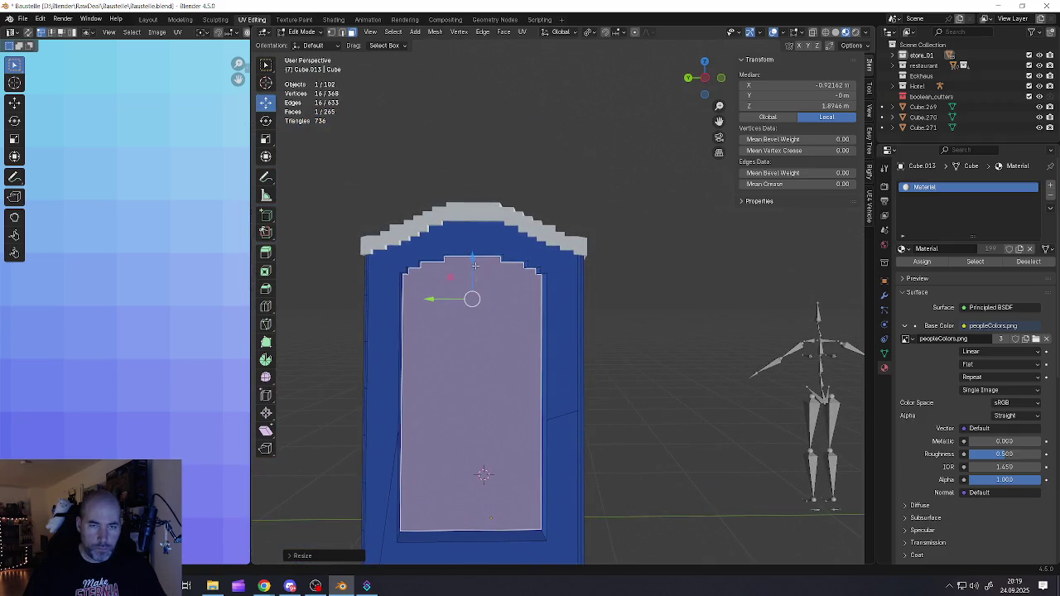
# - Fine-tune the door face by lowering its top, rescaling vertically, and nudging it along X
pyautogui.moveTo(473, 257); pyautogui.dragTo(473, 260)
pyautogui.press('s')
pyautogui.press('z')
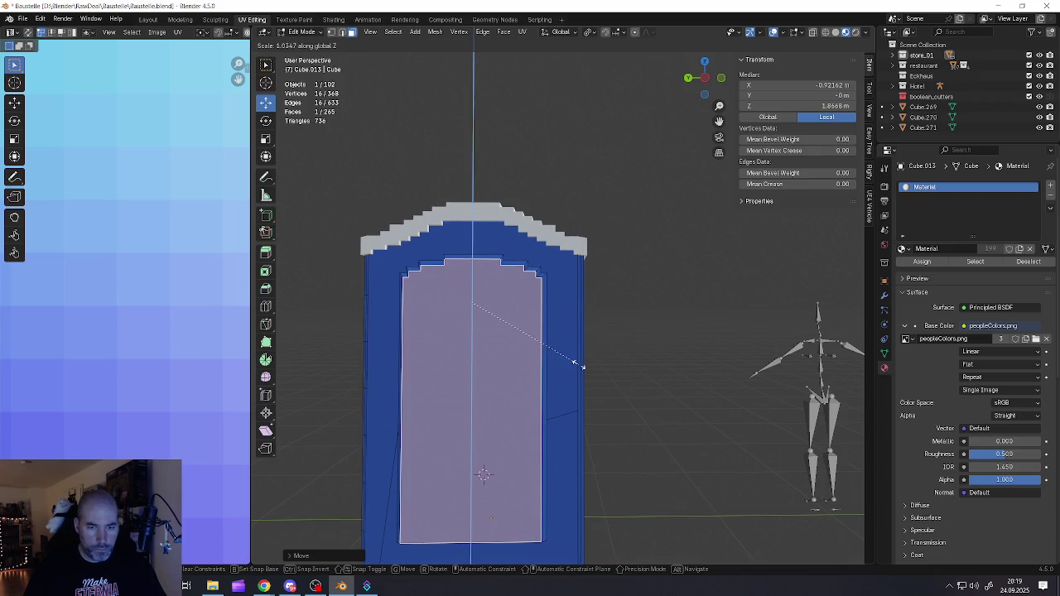
pyautogui.click(577, 365)
pyautogui.moveTo(472, 264); pyautogui.dragTo(470, 262)
pyautogui.moveTo(470, 263); pyautogui.dragTo(464, 304, button='middle')
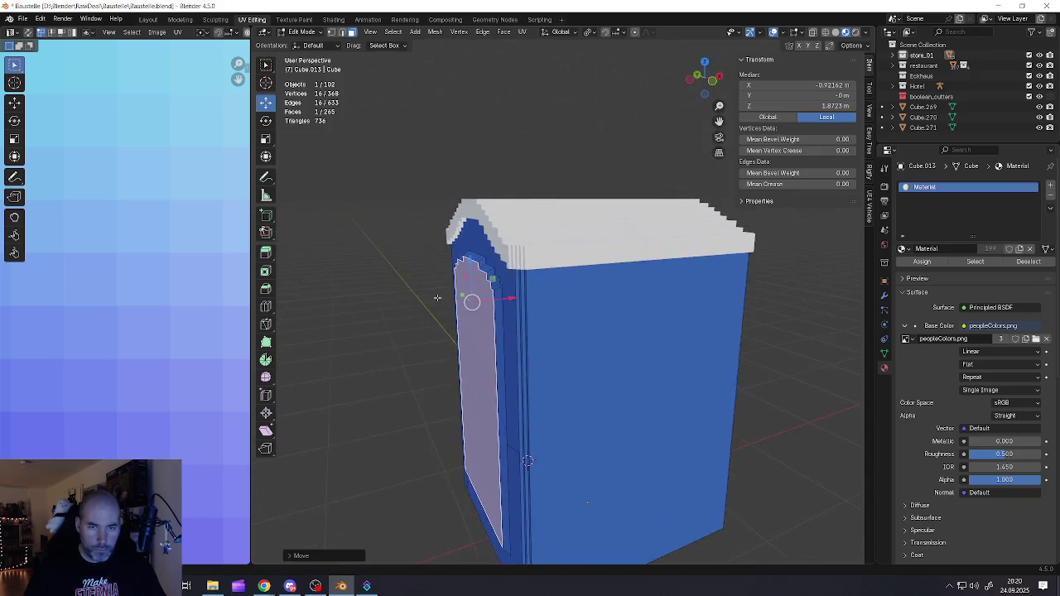
pyautogui.moveTo(514, 300); pyautogui.dragTo(509, 300)
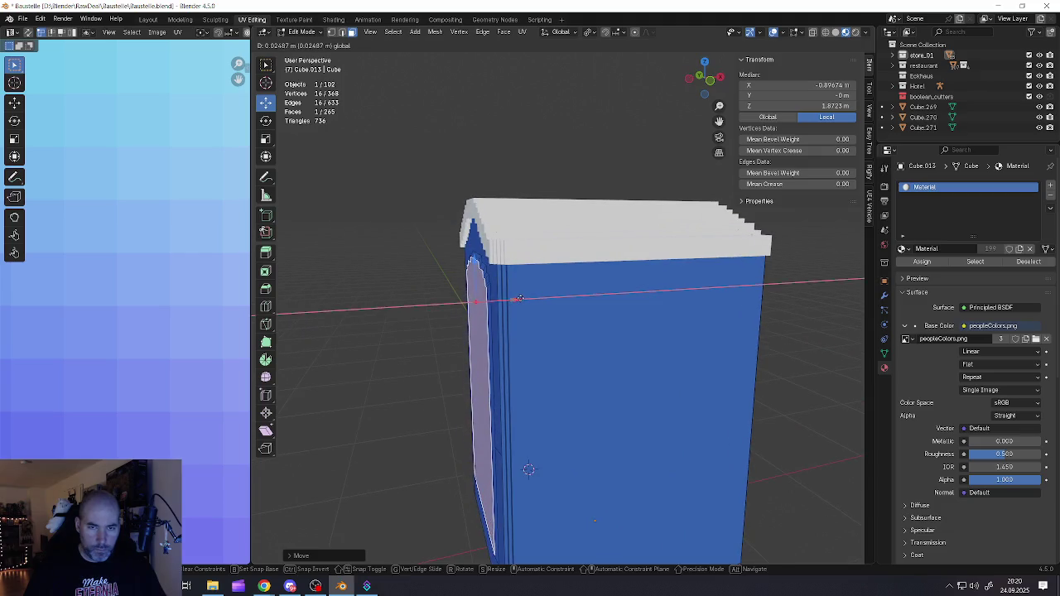
pyautogui.moveTo(509, 300); pyautogui.dragTo(476, 298, button='middle')
pyautogui.scroll(2, 477, 299)
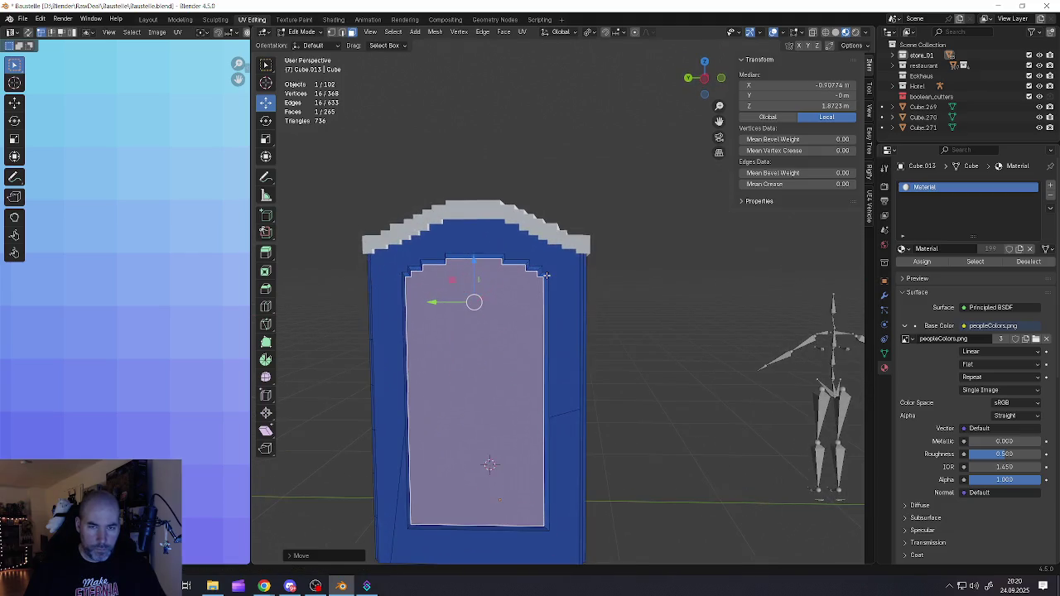
# - Select the door frame's top, right, bottom and left strip faces
pyautogui.keyDown('alt'); pyautogui.click(542, 276); pyautogui.keyUp('alt')
pyautogui.scroll(-1, 542, 280)
pyautogui.keyDown('shift'); pyautogui.click(545, 290); pyautogui.keyUp('shift')
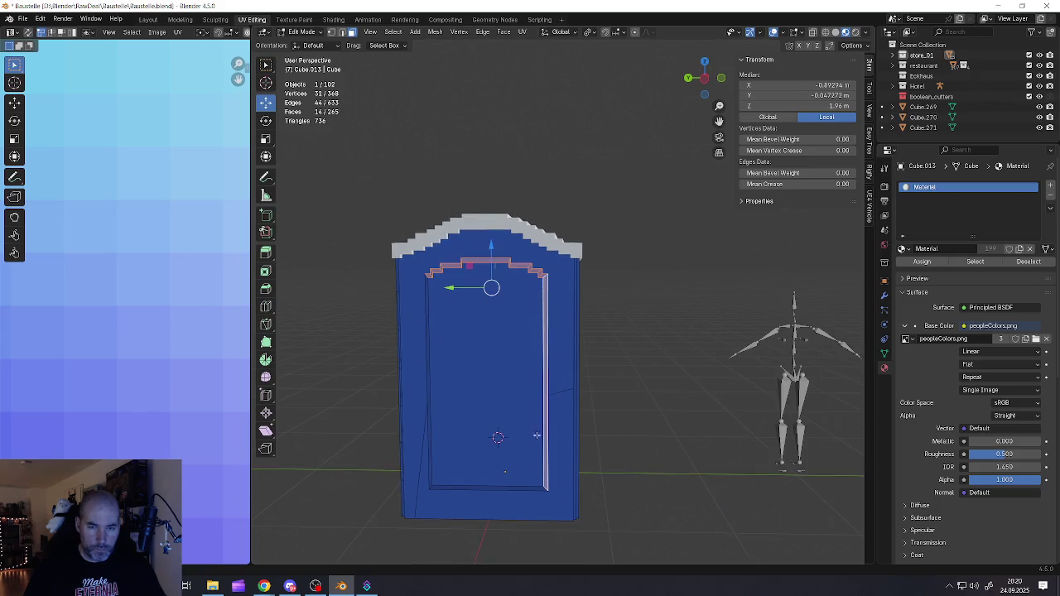
pyautogui.keyDown('shift'); pyautogui.click(520, 489); pyautogui.keyUp('shift')
pyautogui.moveTo(520, 489)
pyautogui.mouseDown(button='middle')
pyautogui.moveTo(441, 377)
pyautogui.moveTo(473, 366)
pyautogui.mouseUp(button='middle')
pyautogui.keyDown('shift'); pyautogui.click(439, 377); pyautogui.keyUp('shift')
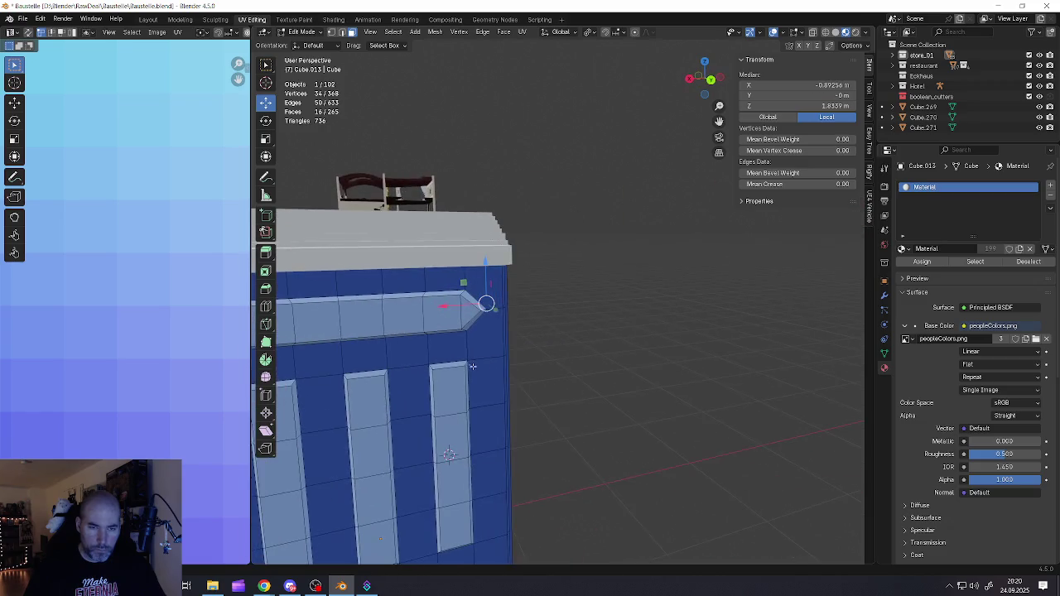
pyautogui.keyDown('shift'); pyautogui.click(451, 321); pyautogui.keyUp('shift')
pyautogui.scroll(-3, 173, 348)
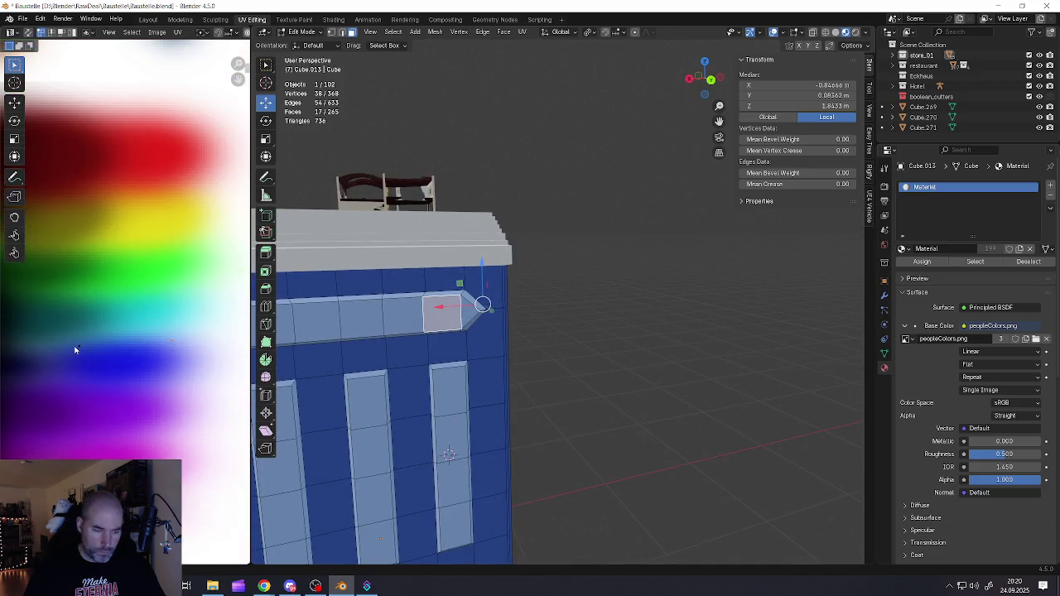
# - Move the frame faces' UVs onto blue and view the whole cabin in Object Mode
pyautogui.press('g')
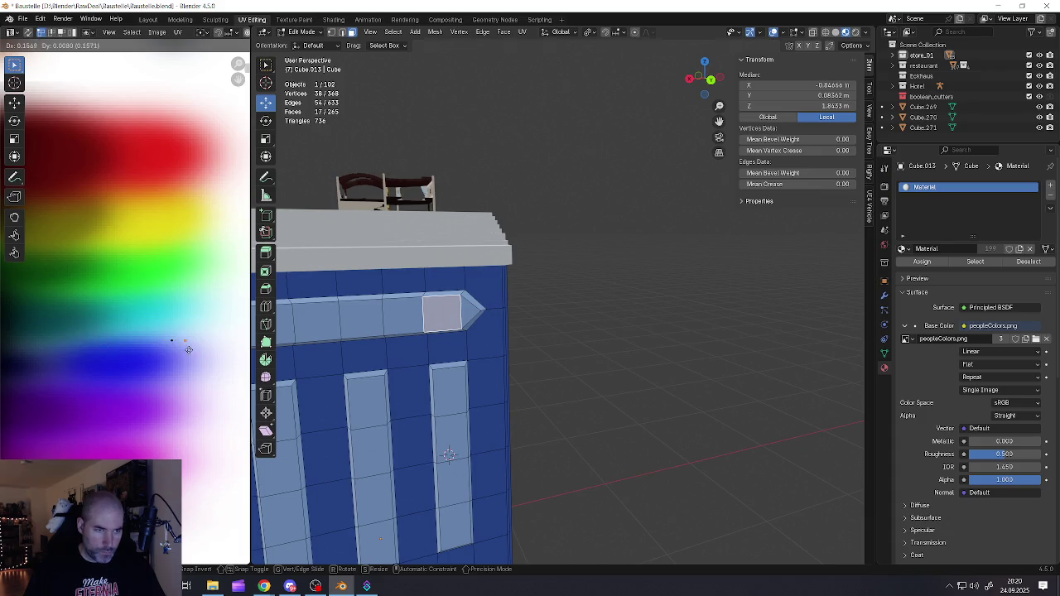
pyautogui.scroll(3, 171, 345)
pyautogui.scroll(3, 180, 315)
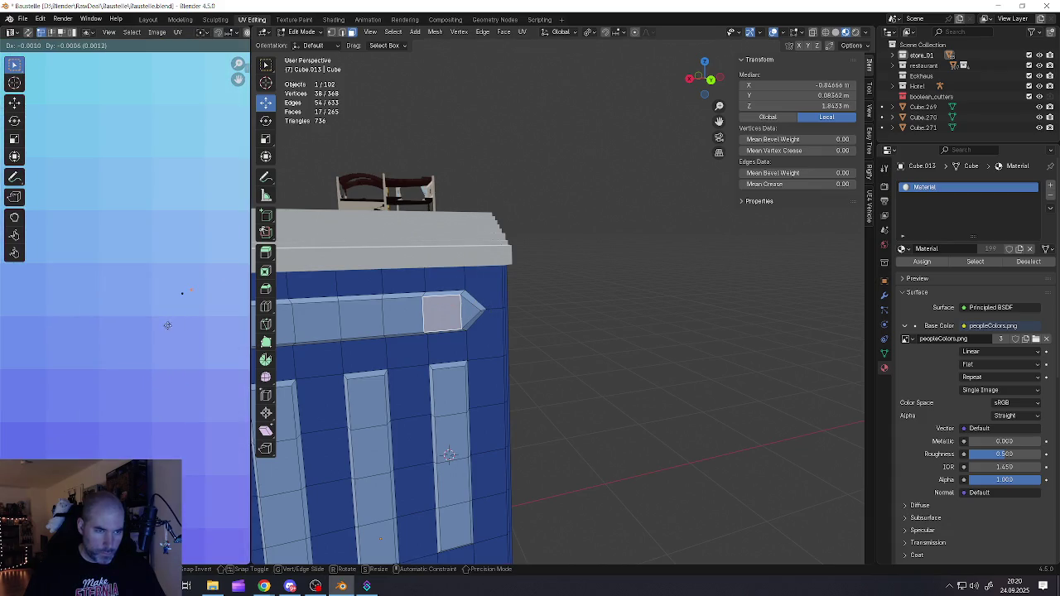
pyautogui.click(160, 328)
pyautogui.press('Tab')
pyautogui.scroll(-5, 332, 344)
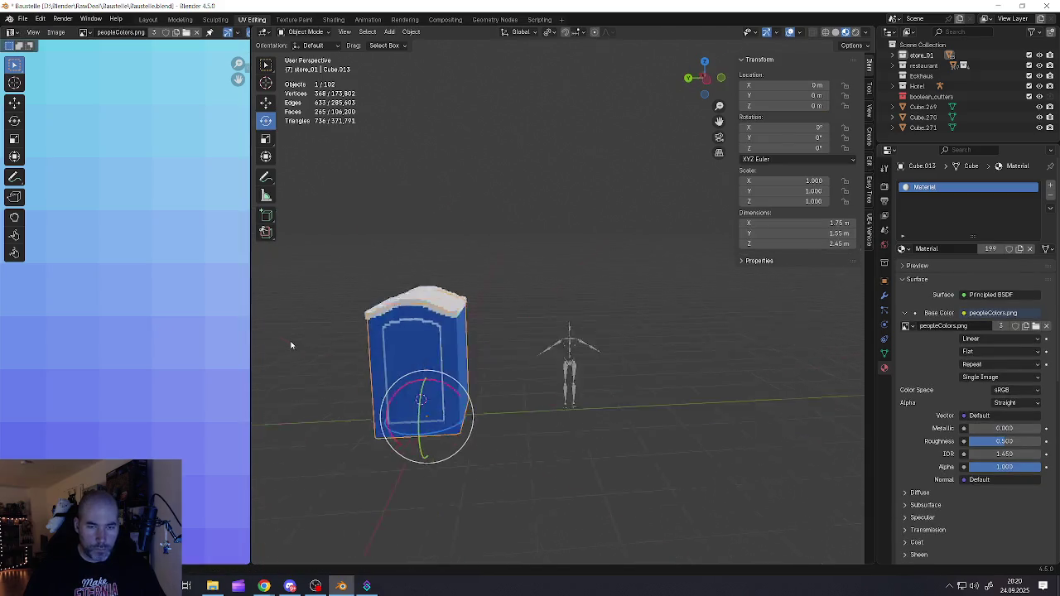
pyautogui.moveTo(345, 340)
pyautogui.mouseDown(button='middle')
pyautogui.moveTo(403, 340)
pyautogui.moveTo(330, 335)
pyautogui.moveTo(436, 345)
pyautogui.mouseUp(button='middle')
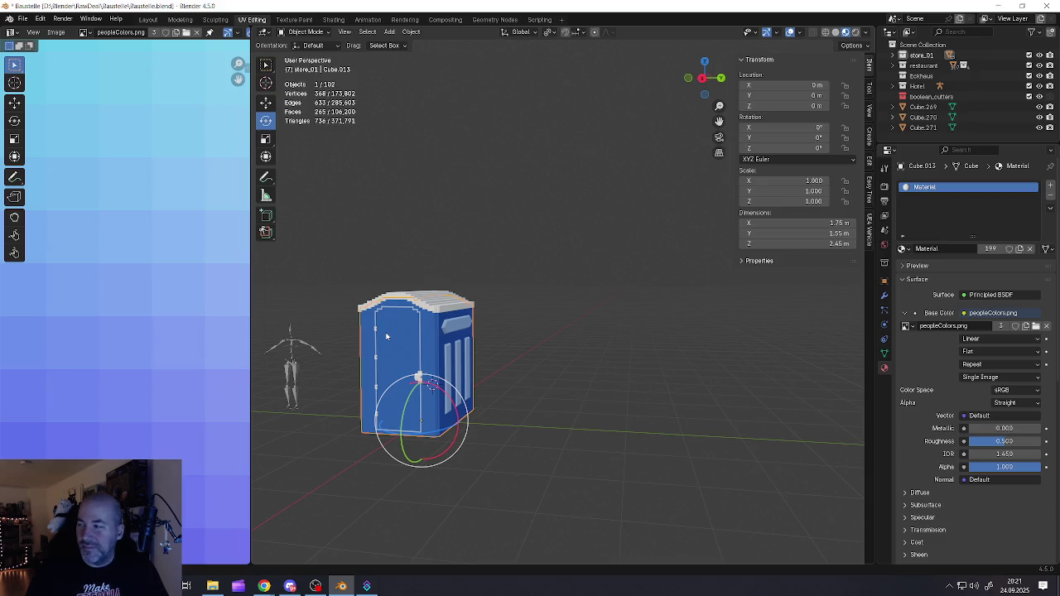
pyautogui.hotkey('alt', 'Tab')
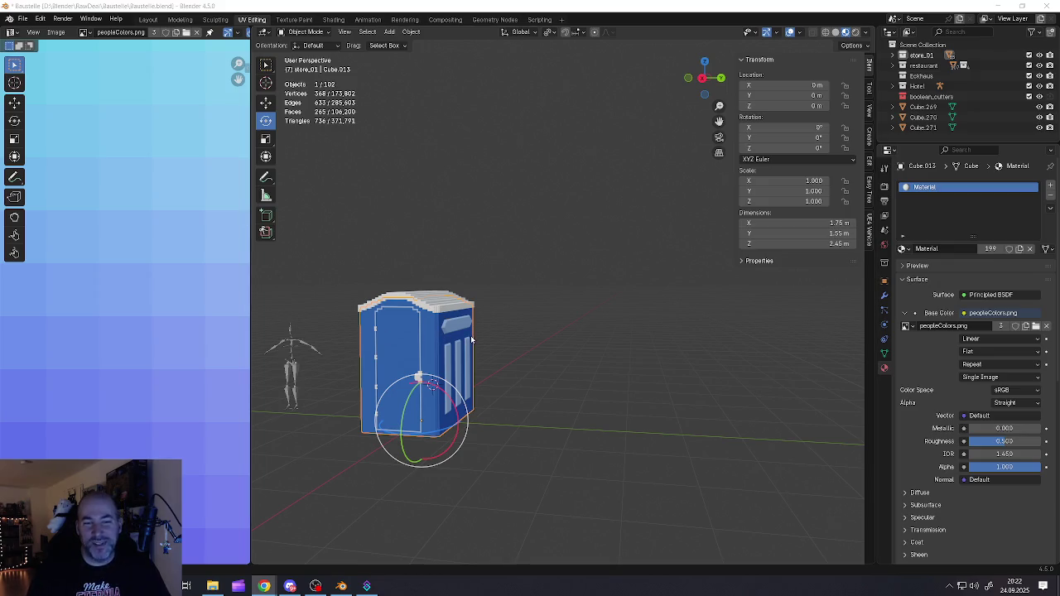
# - In Edit Mode, select all the faces of the horizontal sign strip on the side wall
pyautogui.press('Tab')
pyautogui.press('KP_Decimal')
pyautogui.moveTo(471, 336); pyautogui.dragTo(366, 321, button='middle')
pyautogui.keyDown('alt'); pyautogui.click(367, 320); pyautogui.keyUp('alt')
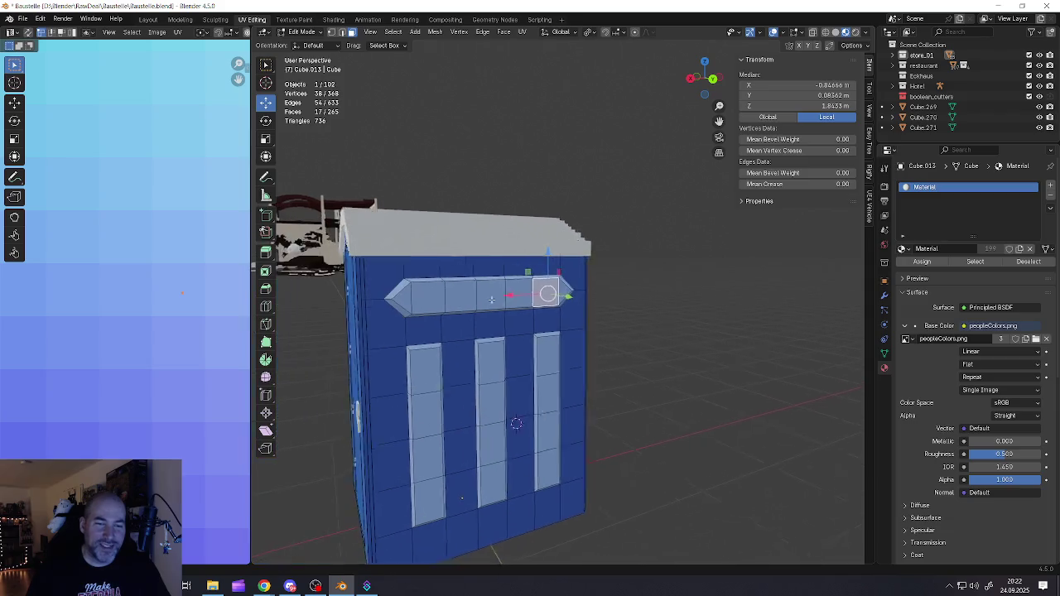
pyautogui.moveTo(489, 301); pyautogui.dragTo(443, 300, button='middle')
pyautogui.keyDown('shift'); pyautogui.click(439, 296); pyautogui.keyUp('shift')
pyautogui.keyDown('shift'); pyautogui.click(492, 297); pyautogui.keyUp('shift')
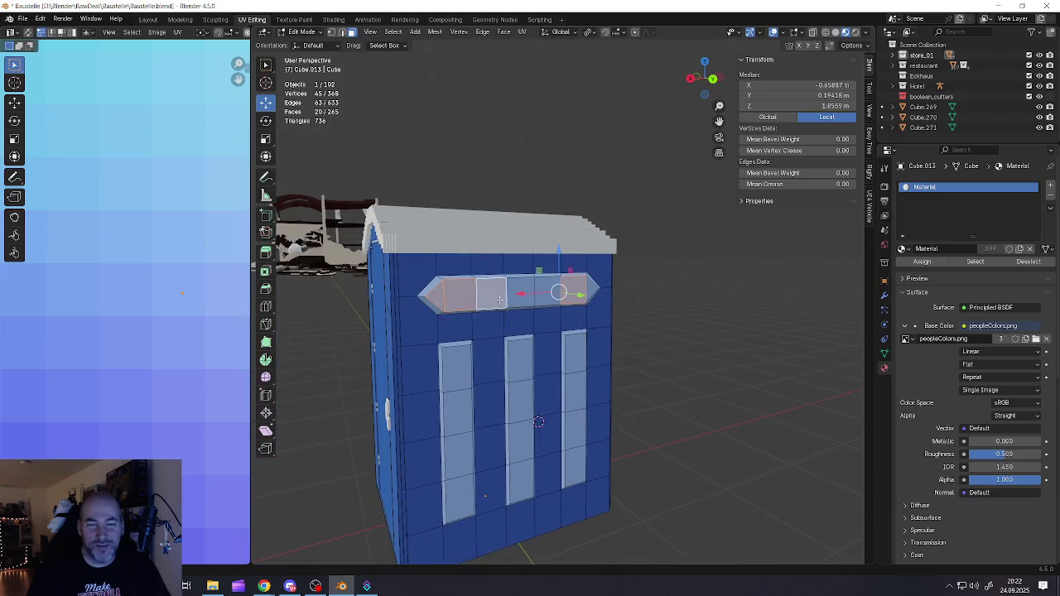
pyautogui.keyDown('shift'); pyautogui.click(521, 294); pyautogui.keyUp('shift')
pyautogui.keyDown('shift'); pyautogui.click(551, 294); pyautogui.keyUp('shift')
pyautogui.keyDown('shift'); pyautogui.click(590, 293); pyautogui.keyUp('shift')
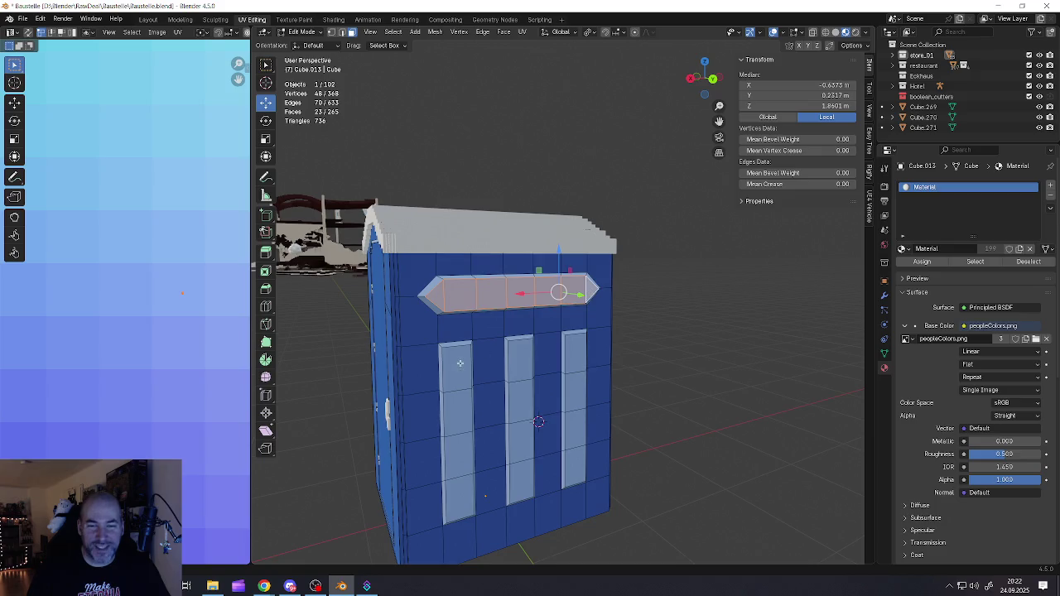
# - Add the left, middle and right window faces to the selection
pyautogui.keyDown('shift'); pyautogui.click(452, 367); pyautogui.keyUp('shift')
pyautogui.keyDown('shift'); pyautogui.click(450, 418); pyautogui.keyUp('shift')
pyautogui.keyDown('shift'); pyautogui.click(453, 449); pyautogui.keyUp('shift')
pyautogui.keyDown('shift'); pyautogui.click(461, 487); pyautogui.keyUp('shift')
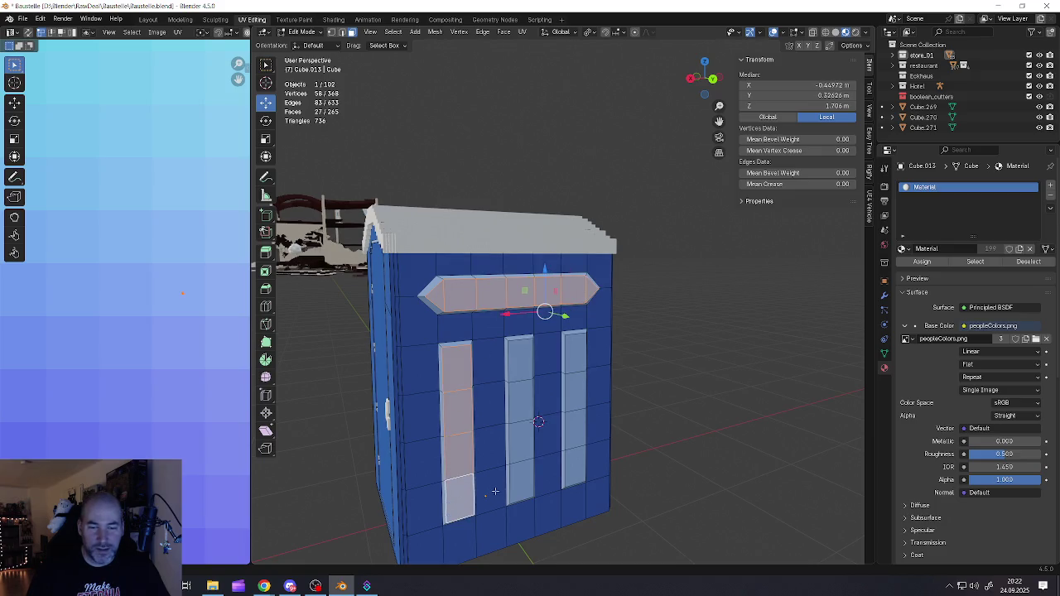
pyautogui.keyDown('shift'); pyautogui.click(521, 478); pyautogui.keyUp('shift')
pyautogui.keyDown('shift'); pyautogui.click(525, 431); pyautogui.keyUp('shift')
pyautogui.keyDown('shift'); pyautogui.click(521, 397); pyautogui.keyUp('shift')
pyautogui.keyDown('shift'); pyautogui.click(522, 357); pyautogui.keyUp('shift')
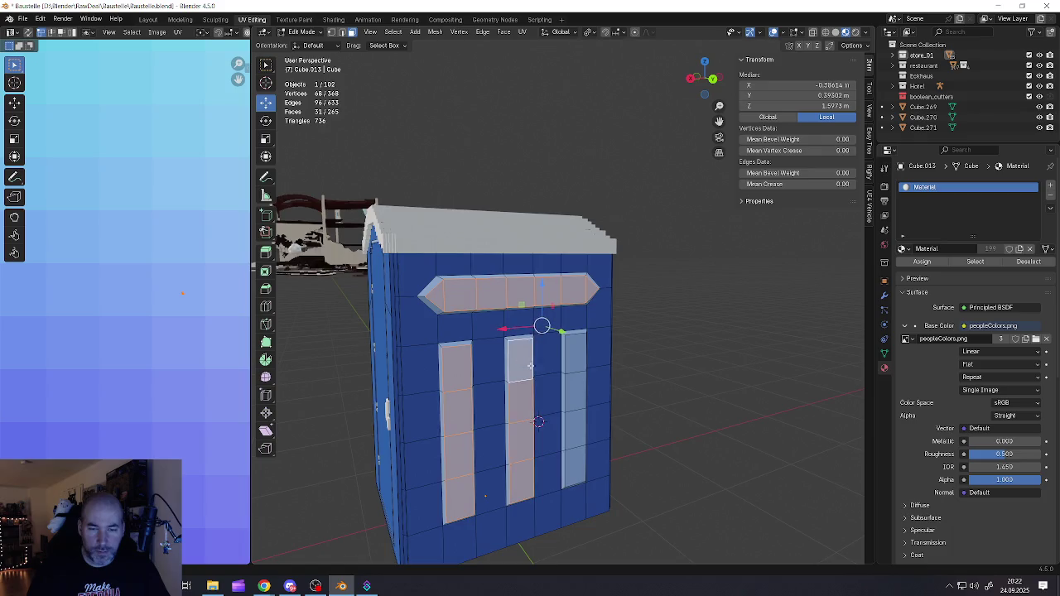
pyautogui.moveTo(530, 364); pyautogui.dragTo(497, 360, button='middle')
pyautogui.keyDown('shift'); pyautogui.click(555, 349); pyautogui.keyUp('shift')
pyautogui.keyDown('shift'); pyautogui.click(555, 391); pyautogui.keyUp('shift')
pyautogui.keyDown('shift'); pyautogui.click(555, 433); pyautogui.keyUp('shift')
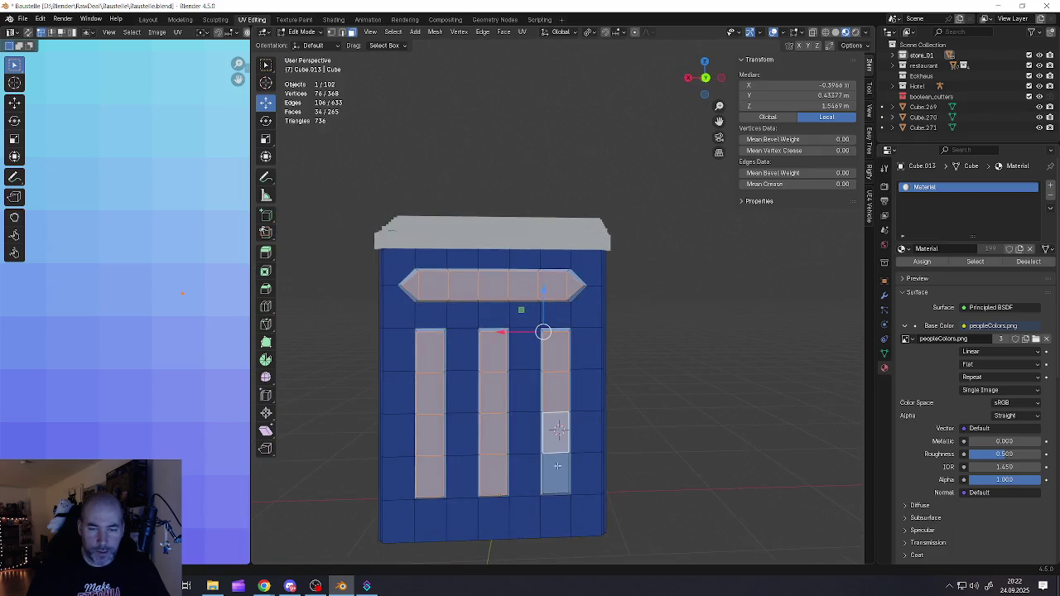
pyautogui.keyDown('shift'); pyautogui.click(557, 467); pyautogui.keyUp('shift')
pyautogui.moveTo(471, 303); pyautogui.dragTo(495, 337, button='middle')
pyautogui.keyDown('shift'); pyautogui.click(495, 338); pyautogui.keyUp('shift')
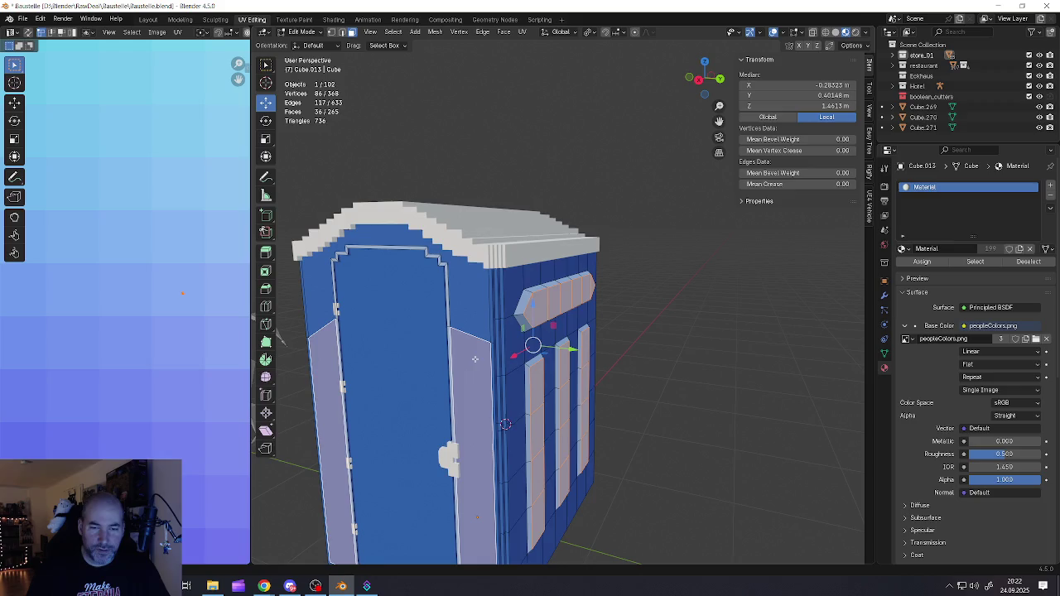
# - Move the selected sign and window UVs onto the blue area of the texture
pyautogui.scroll(-3, 190, 378)
pyautogui.scroll(-3, 194, 382)
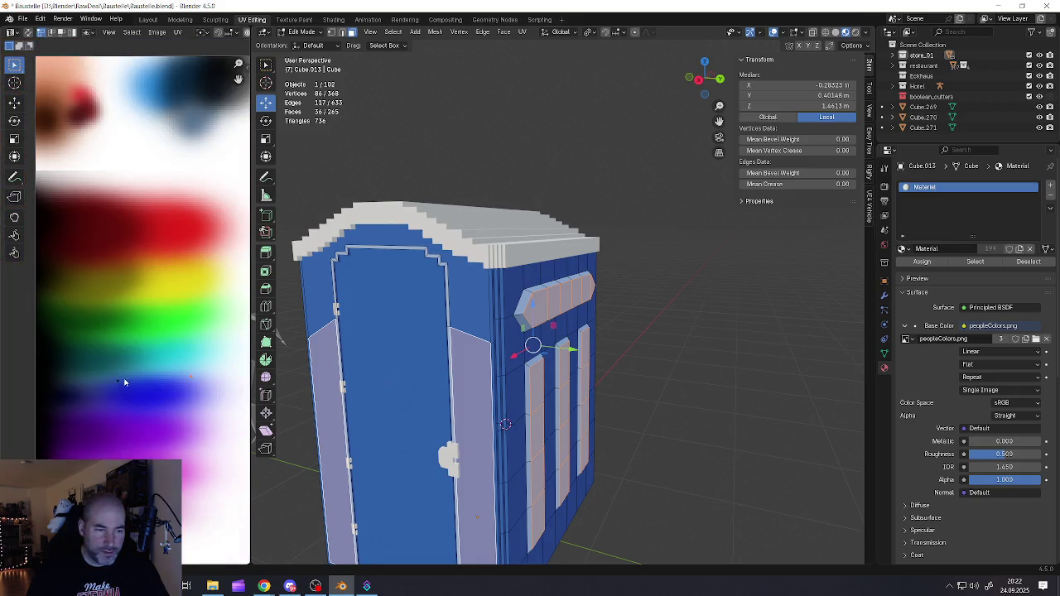
pyautogui.click(193, 379)
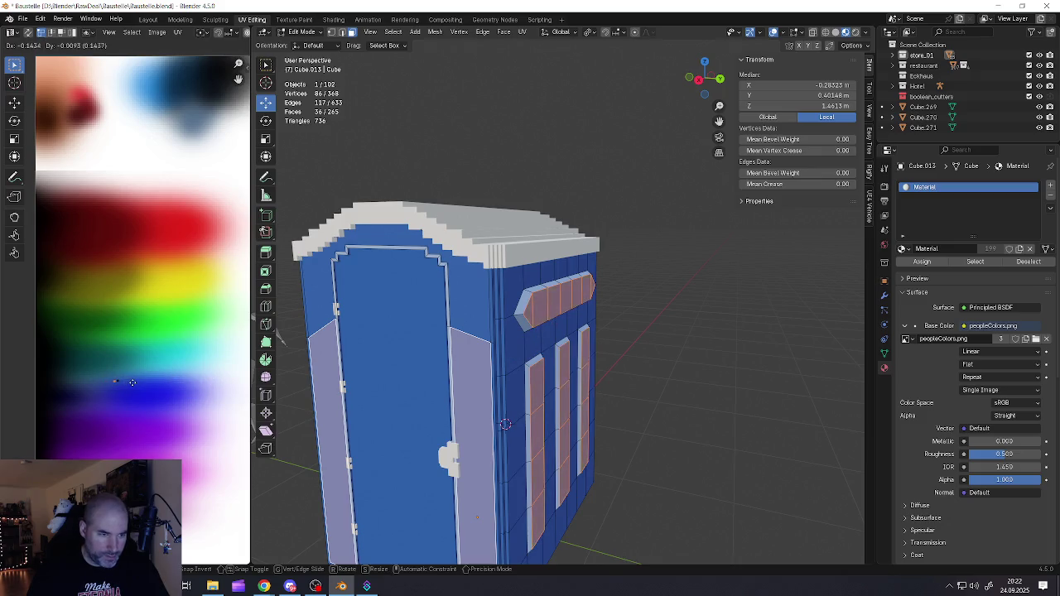
pyautogui.scroll(5, 116, 382)
pyautogui.scroll(3, 112, 381)
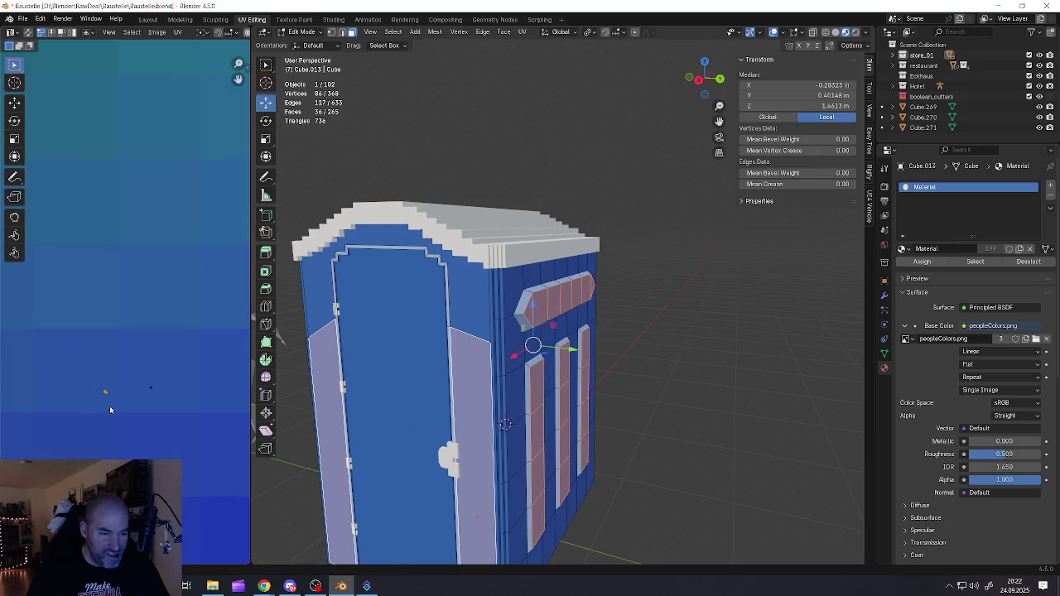
pyautogui.press('g')
pyautogui.click(155, 403)
pyautogui.press('Tab')
pyautogui.scroll(-4, 447, 373)
pyautogui.moveTo(463, 373)
pyautogui.mouseDown(button='middle')
pyautogui.moveTo(446, 373)
pyautogui.moveTo(611, 360)
pyautogui.moveTo(560, 359)
pyautogui.moveTo(582, 367)
pyautogui.mouseUp(button='middle')
pyautogui.press('Tab')
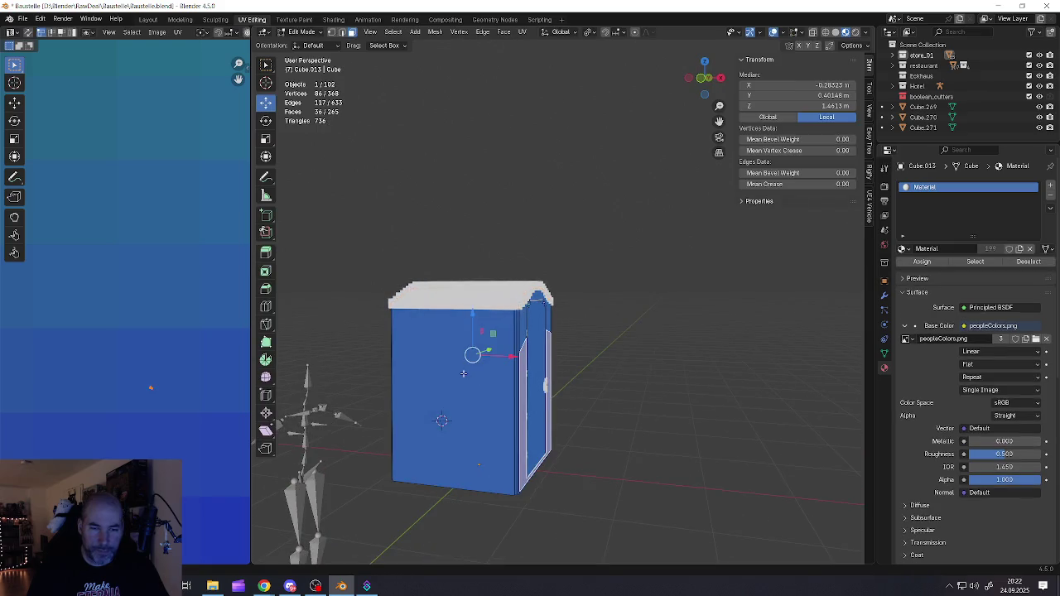
# - Inset the blank front wall face twice, making the second inset thinner
pyautogui.click(463, 375)
pyautogui.press('i')
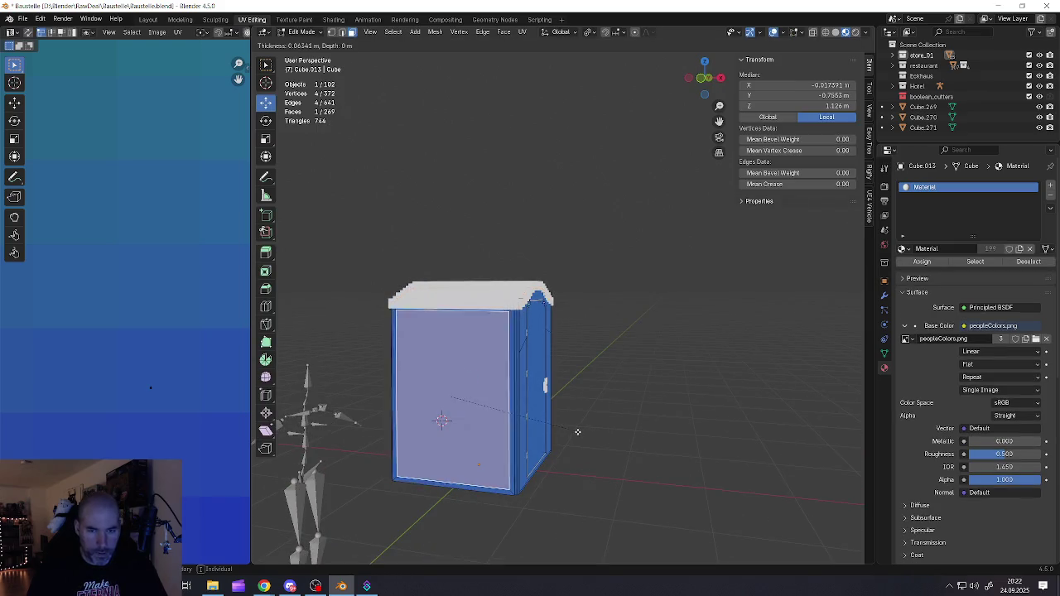
pyautogui.click(566, 428)
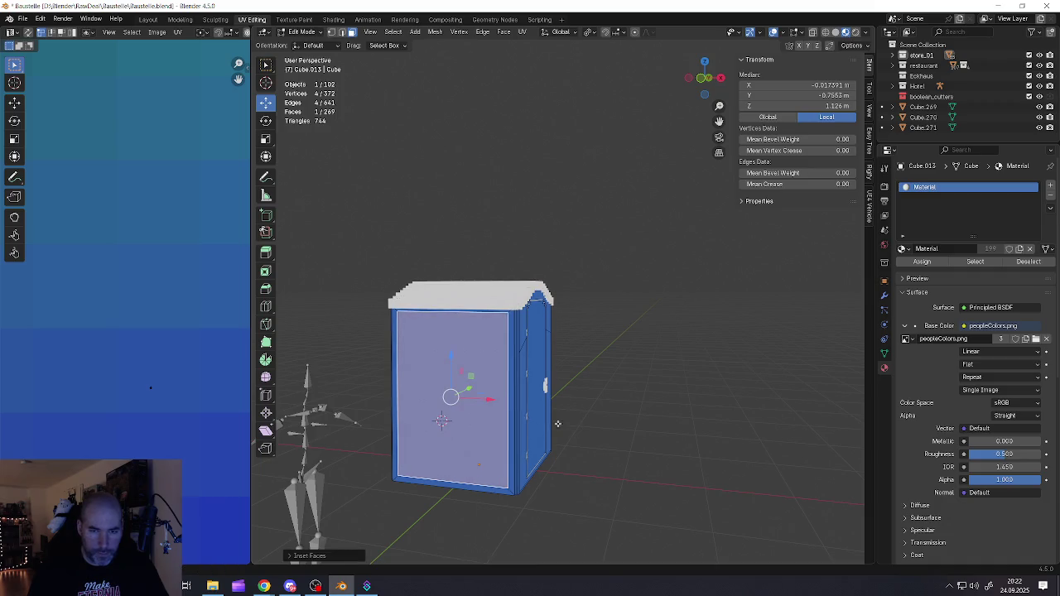
pyautogui.press('i')
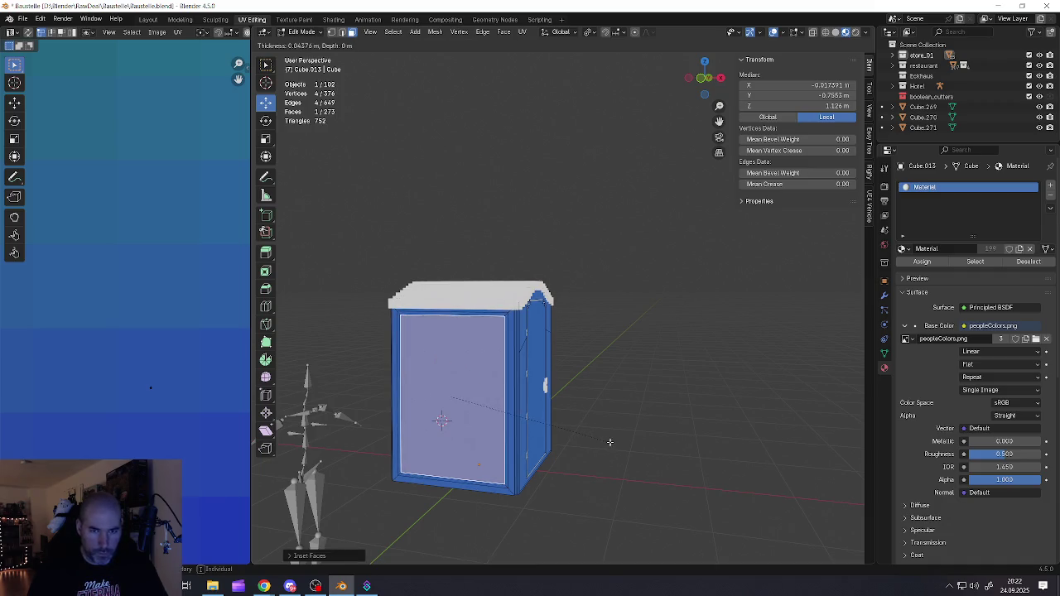
pyautogui.click(611, 442)
# - Select the ring of faces around the sign, including its left pointed end
pyautogui.scroll(3, 531, 349)
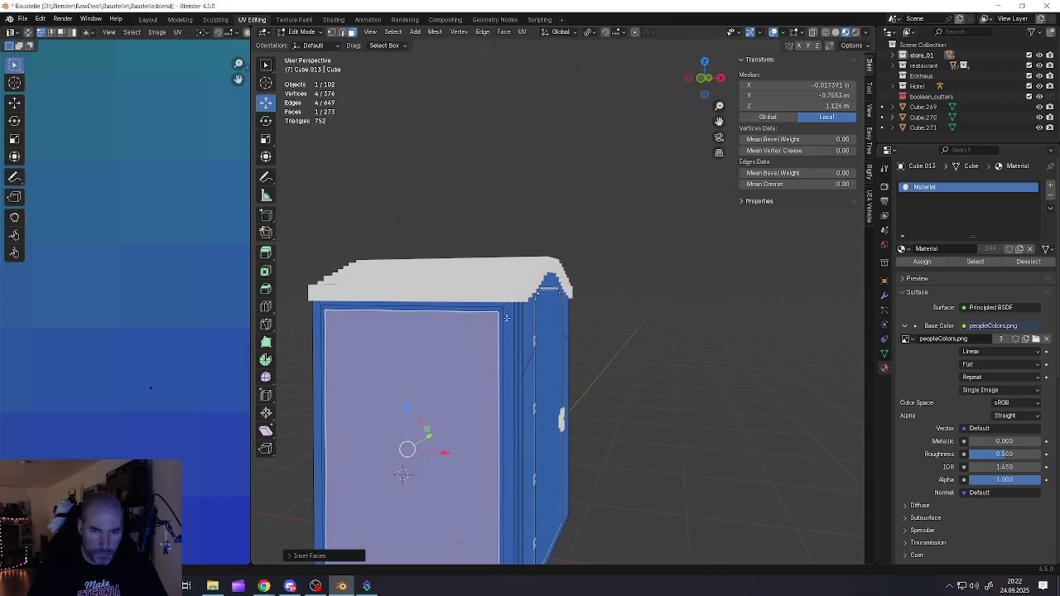
pyautogui.keyDown('alt'); pyautogui.click(499, 309); pyautogui.keyUp('alt')
pyautogui.scroll(-3, 500, 309)
pyautogui.moveTo(500, 309); pyautogui.dragTo(470, 343, button='middle')
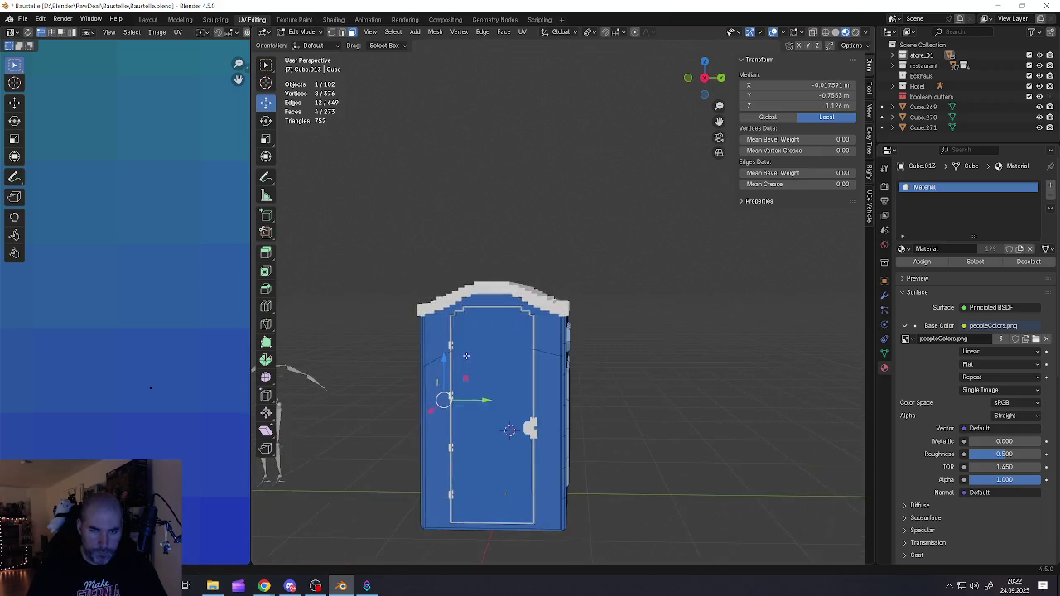
pyautogui.scroll(2, 470, 342)
pyautogui.keyDown('shift'); pyautogui.click(377, 348); pyautogui.keyUp('shift')
# - Move the sign border's UVs onto a pale texture colour, refining the spot once, then exit Edit Mode
pyautogui.scroll(-5, 191, 396)
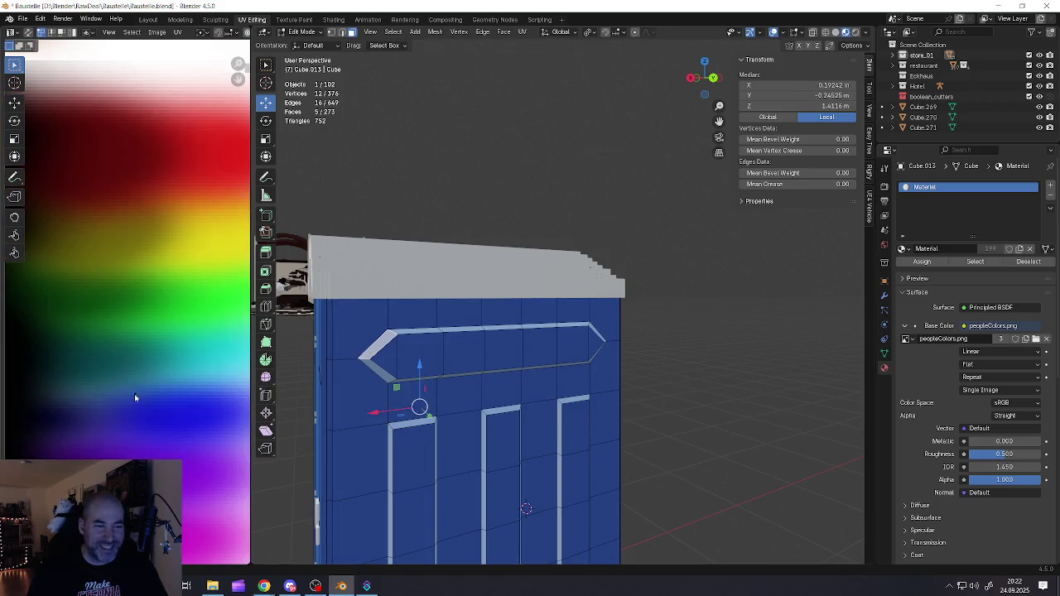
pyautogui.scroll(-2, 116, 398)
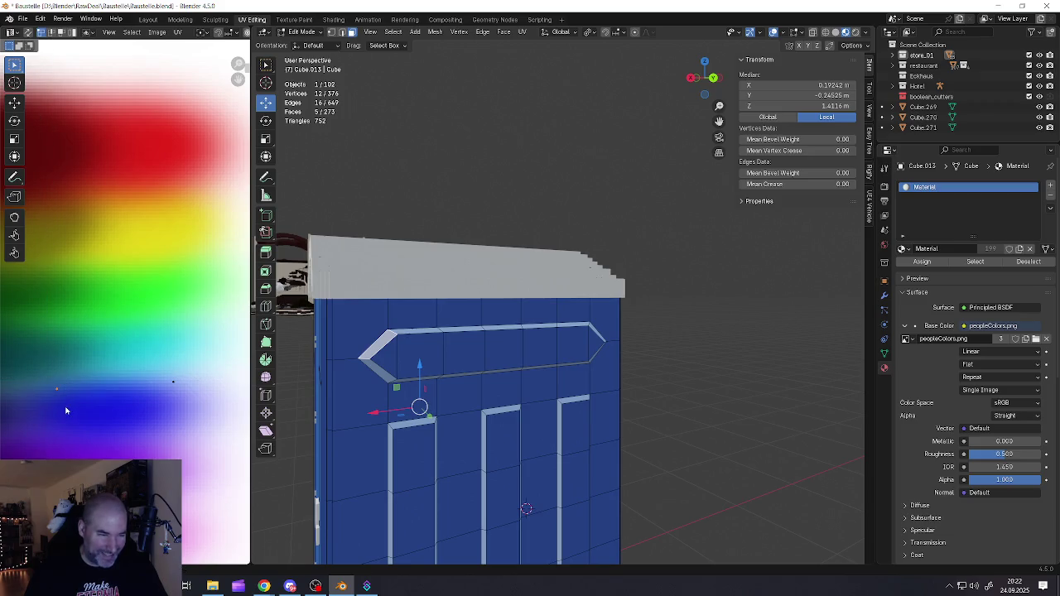
pyautogui.press('g')
pyautogui.click(181, 392)
pyautogui.scroll(3, 172, 377)
pyautogui.scroll(3, 172, 377)
pyautogui.scroll(2, 172, 377)
pyautogui.press('g')
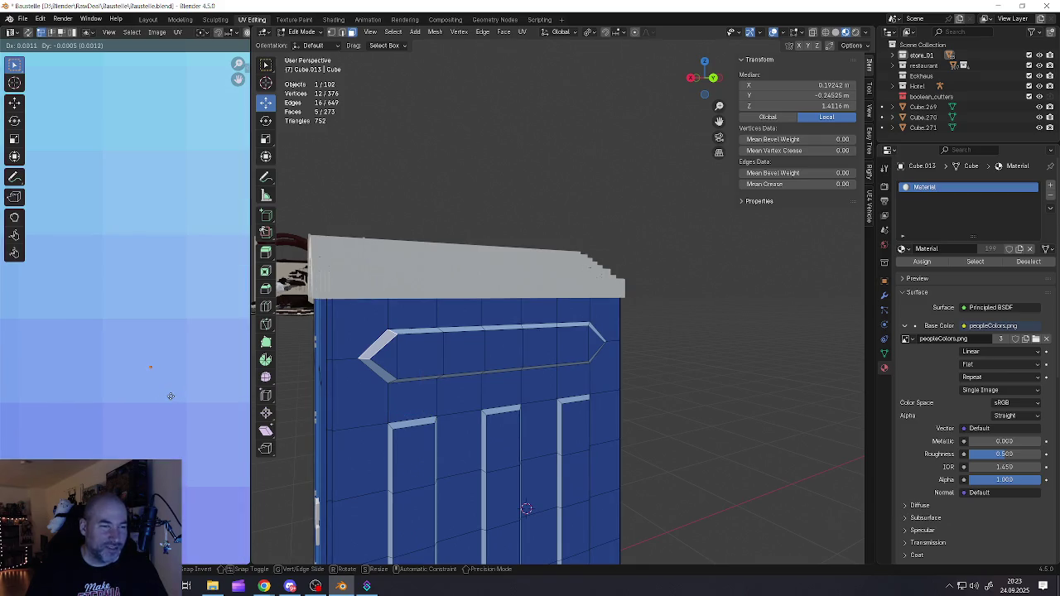
pyautogui.click(170, 396)
pyautogui.press('Tab')
pyautogui.scroll(-5, 462, 384)
pyautogui.moveTo(462, 383)
pyautogui.mouseDown(button='middle')
pyautogui.moveTo(547, 392)
pyautogui.moveTo(483, 405)
pyautogui.mouseUp(button='middle')
# - Inset the blank wall face and scale it along Z into a thin horizontal band
pyautogui.press('Tab')
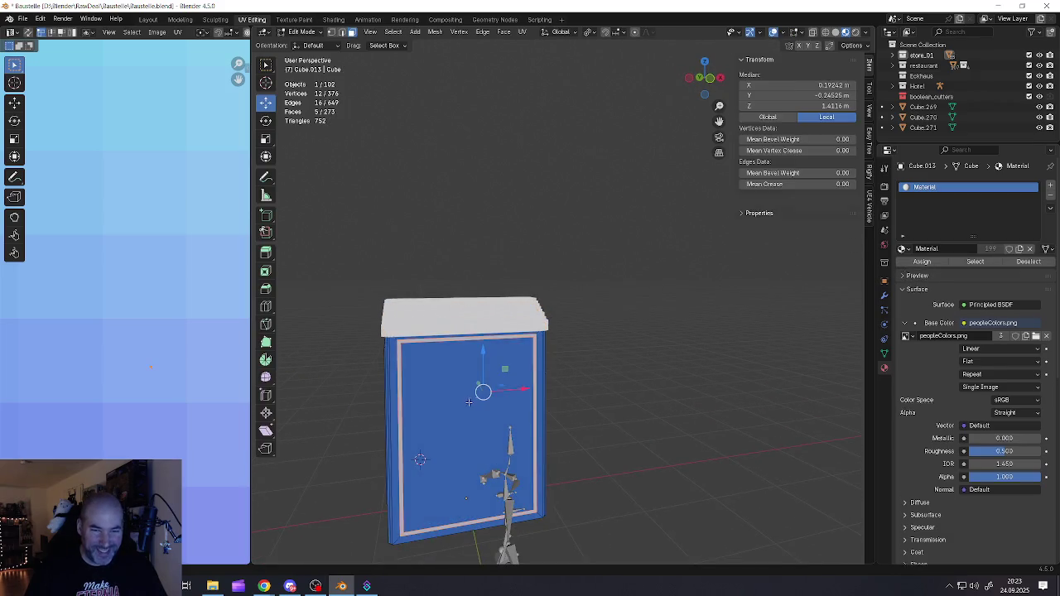
pyautogui.click(469, 402)
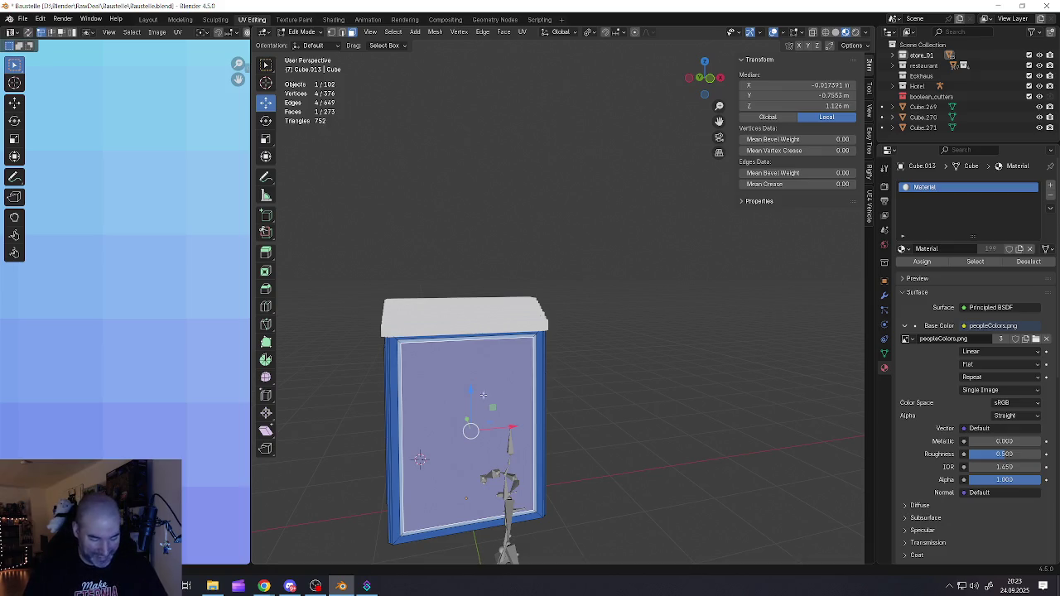
pyautogui.press('i')
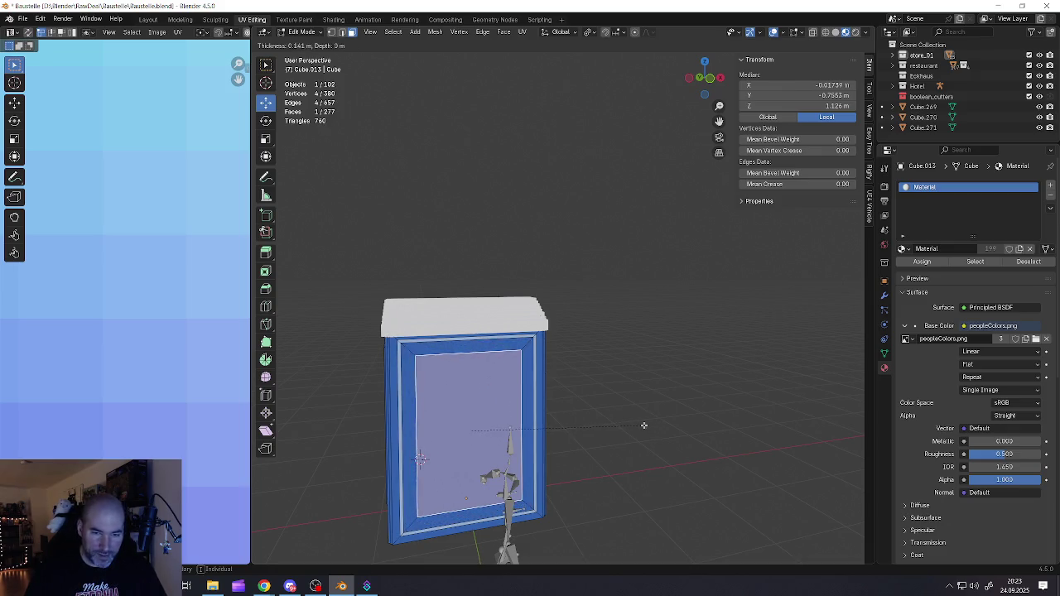
pyautogui.click(644, 425)
pyautogui.press('s')
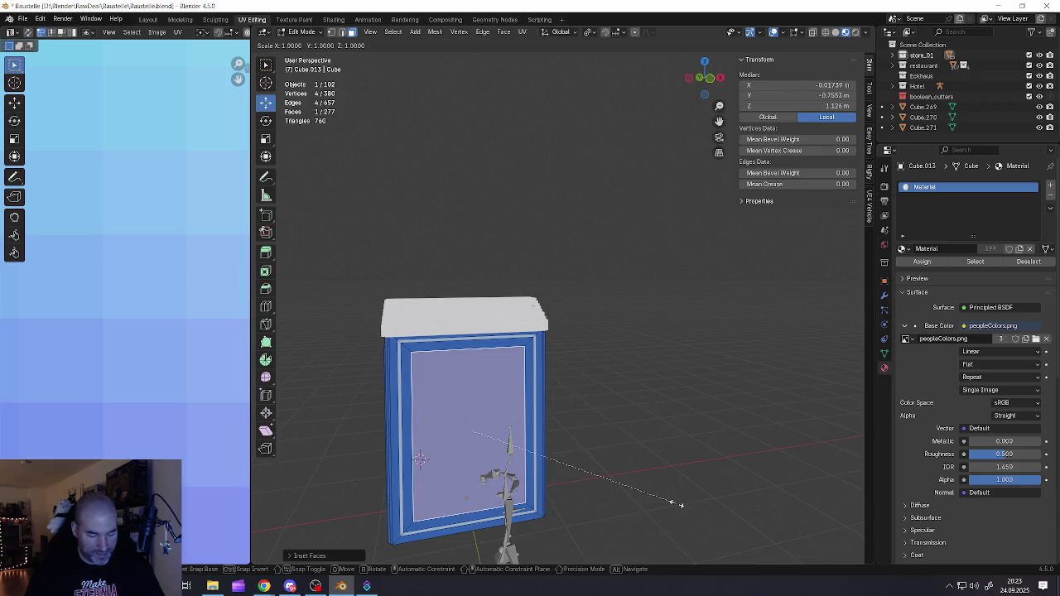
pyautogui.press('Escape')
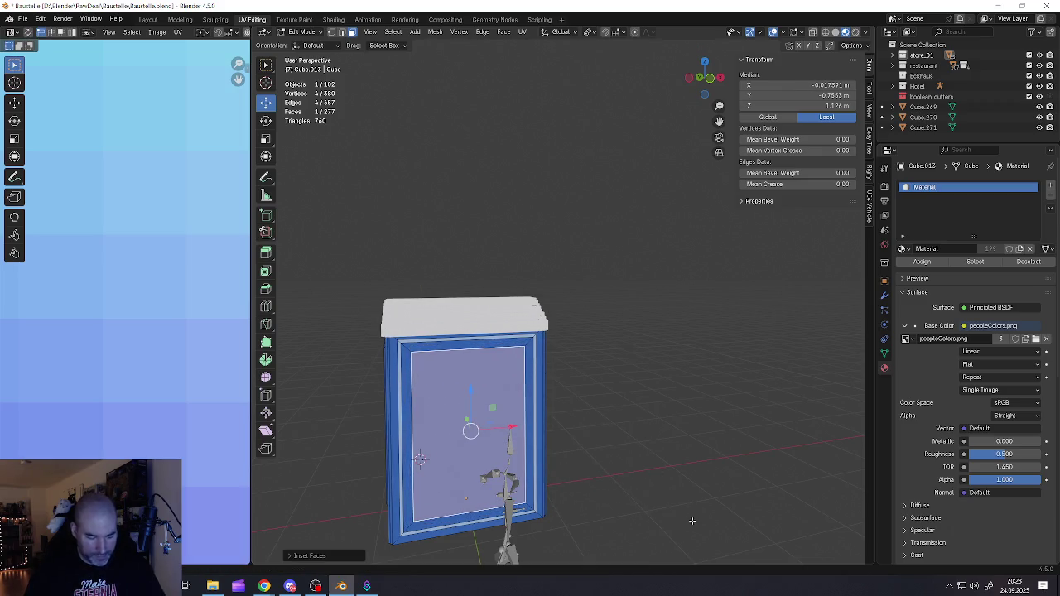
pyautogui.press('s')
pyautogui.press('z')
pyautogui.click(499, 427)
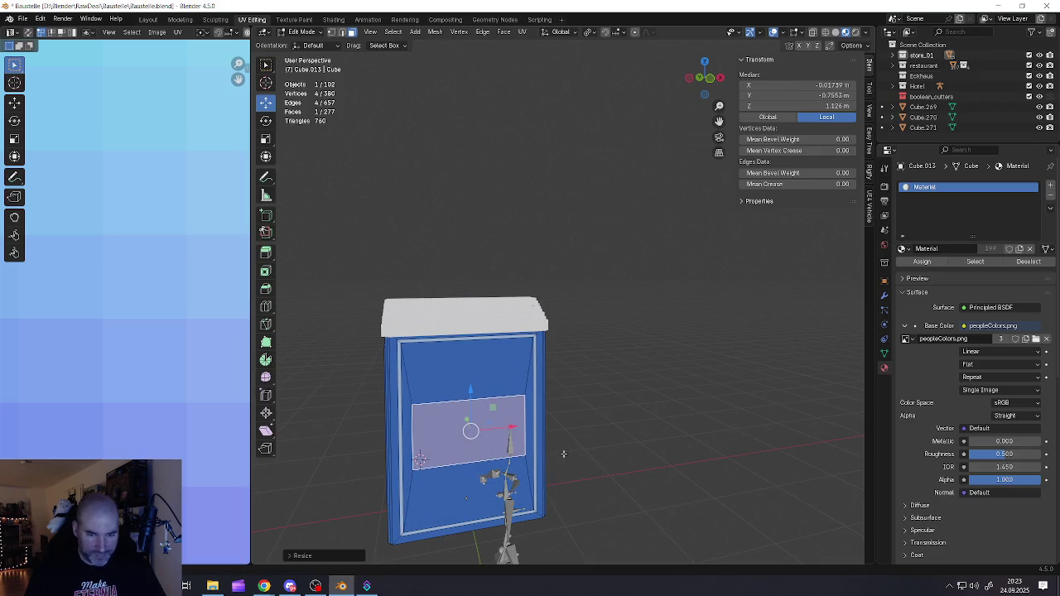
# - Add the adjoining side face and move the panel's UVs onto a new palette colour
pyautogui.moveTo(499, 426); pyautogui.dragTo(530, 426, button='middle')
pyautogui.scroll(4, 538, 425)
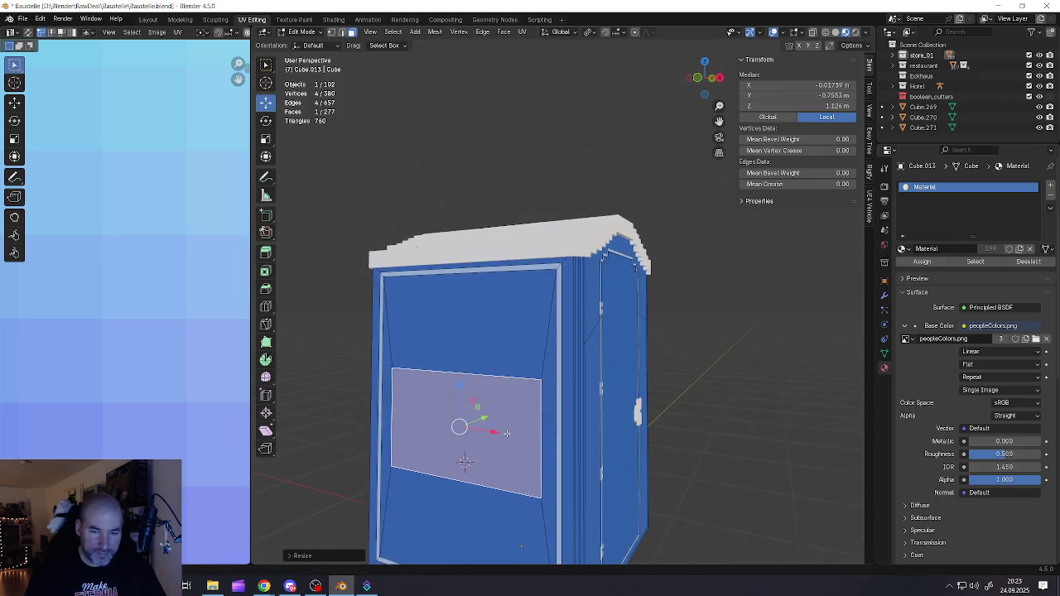
pyautogui.keyDown('shift'); pyautogui.click(561, 429); pyautogui.keyUp('shift')
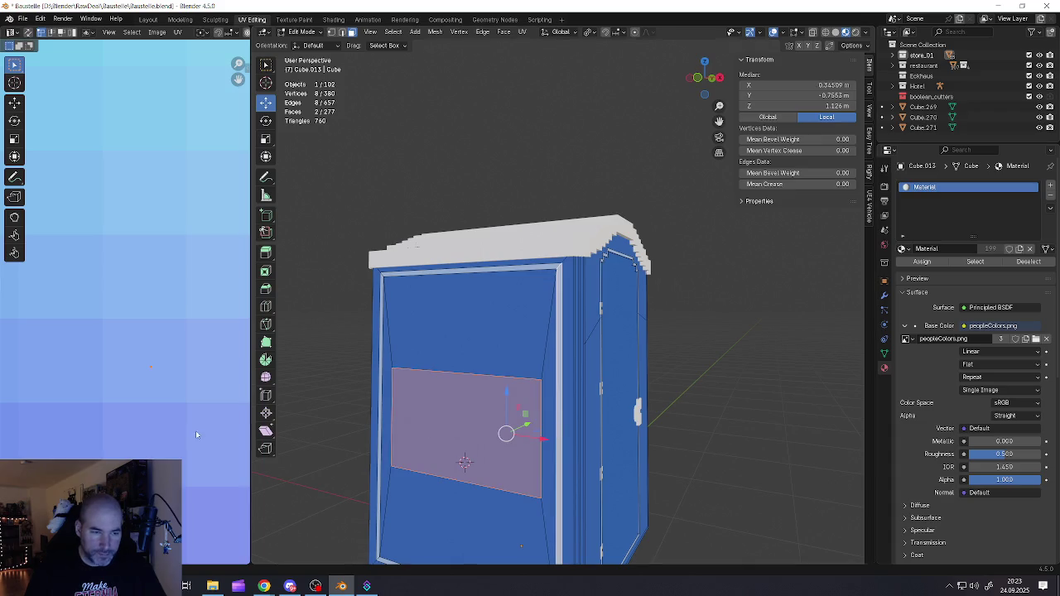
pyautogui.scroll(-5, 196, 435)
pyautogui.scroll(3, 119, 435)
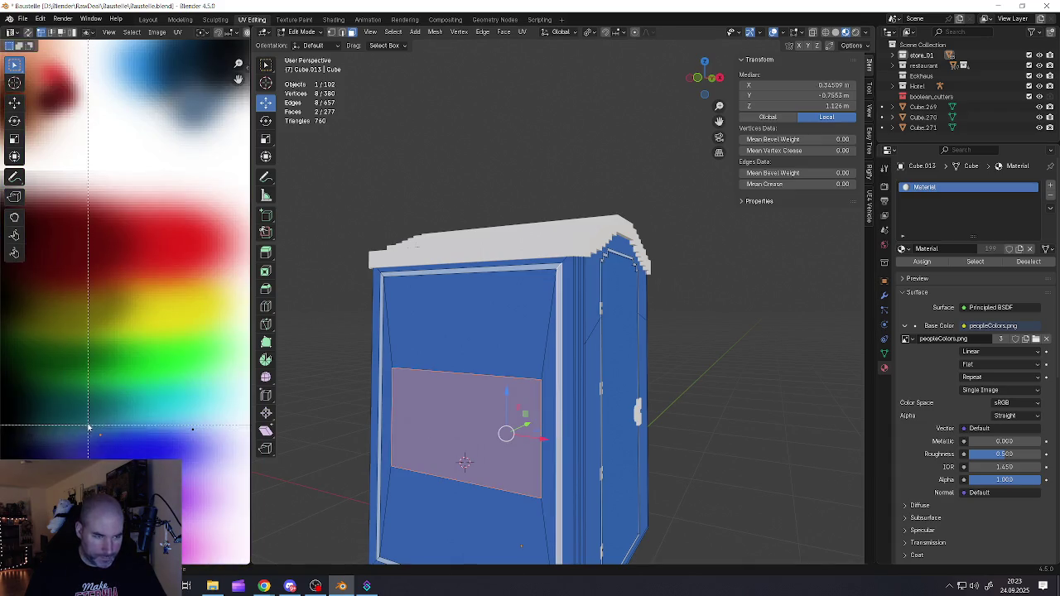
pyautogui.press('g')
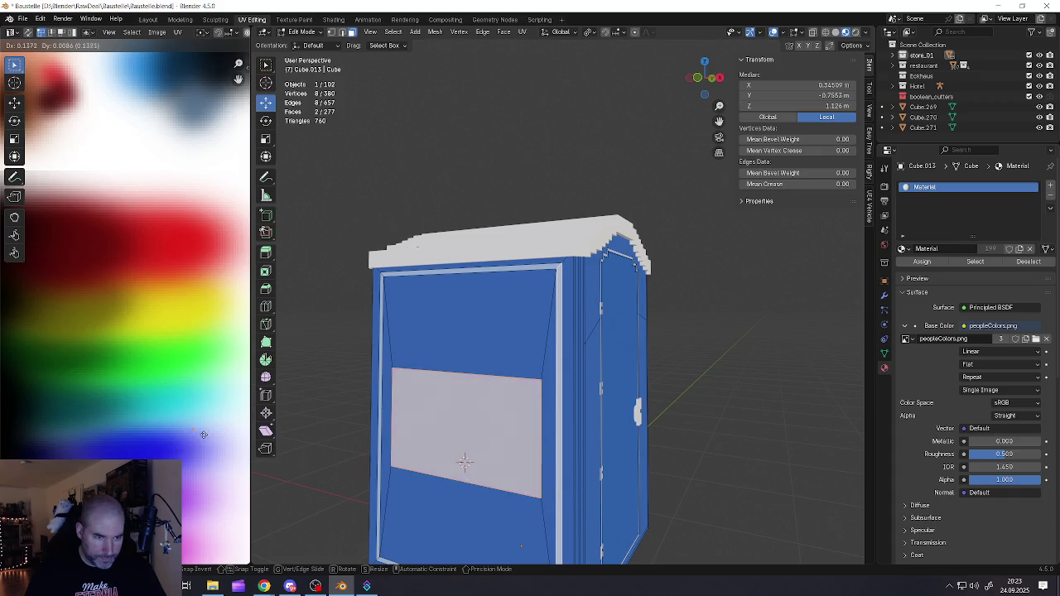
pyautogui.scroll(5, 202, 432)
pyautogui.scroll(3, 200, 429)
pyautogui.click(200, 429)
pyautogui.press('Tab')
pyautogui.scroll(-5, 473, 439)
pyautogui.moveTo(472, 439)
pyautogui.mouseDown(button='middle')
pyautogui.moveTo(461, 436)
pyautogui.moveTo(634, 425)
pyautogui.moveTo(397, 425)
pyautogui.moveTo(533, 415)
pyautogui.moveTo(506, 417)
pyautogui.moveTo(526, 449)
pyautogui.moveTo(539, 390)
pyautogui.mouseUp(button='middle')
# - Select the door object Cube.036 and save the Baustelle project with File > Save
pyautogui.scroll(3, 506, 417)
pyautogui.scroll(2, 518, 388)
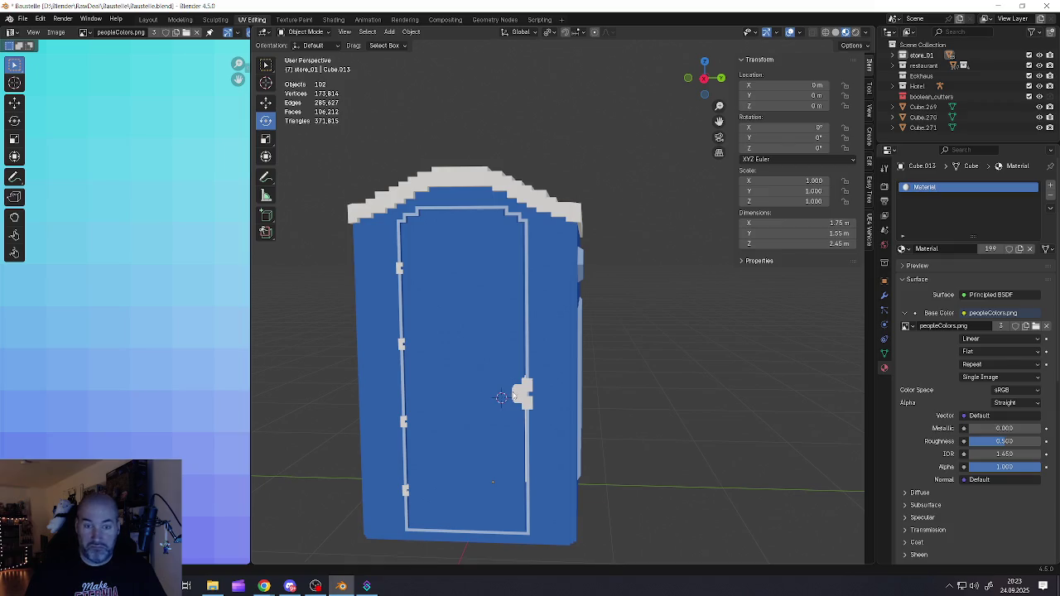
pyautogui.click(489, 377)
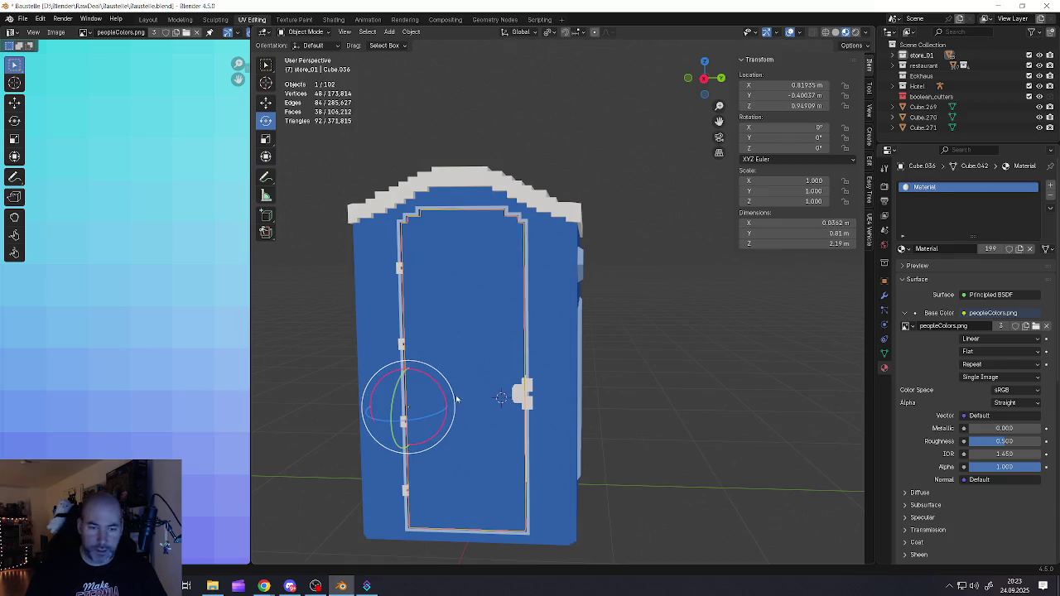
pyautogui.moveTo(492, 386); pyautogui.dragTo(518, 382, button='middle')
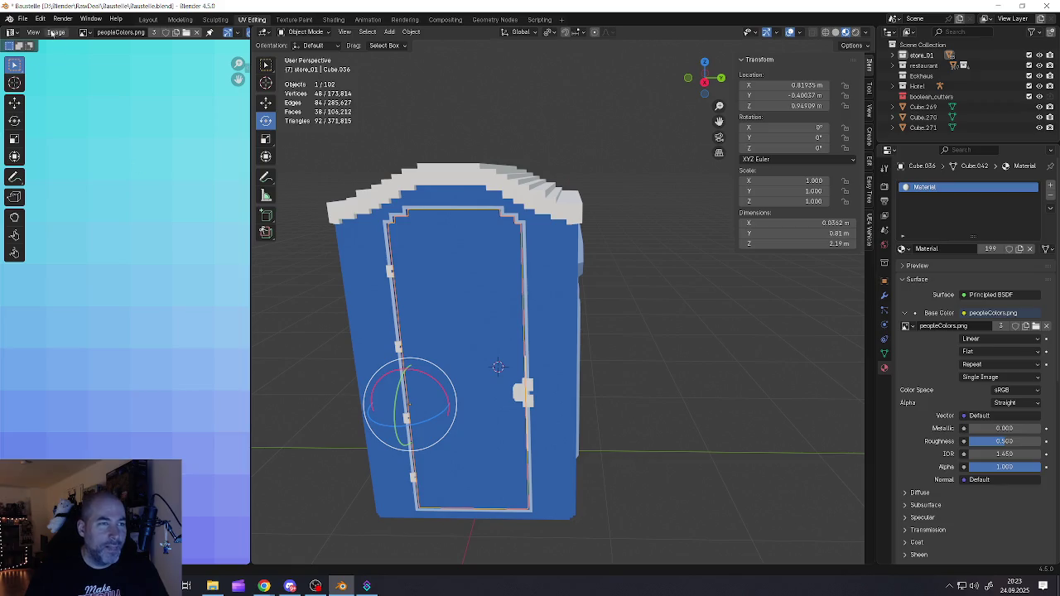
pyautogui.click(23, 18)
pyautogui.click(50, 87)
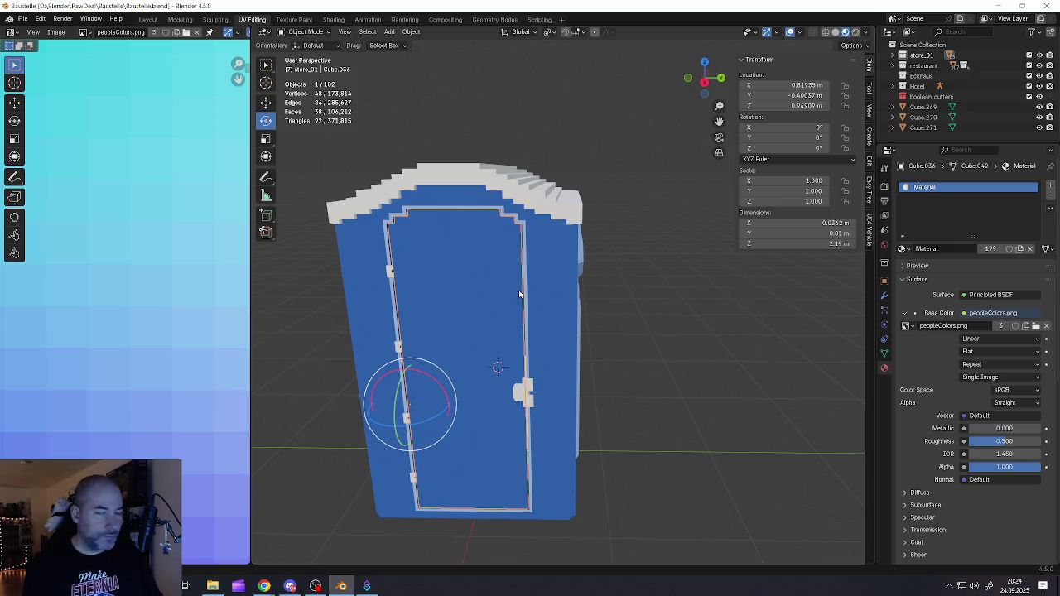
pyautogui.moveTo(530, 302); pyautogui.dragTo(562, 312, button='middle')
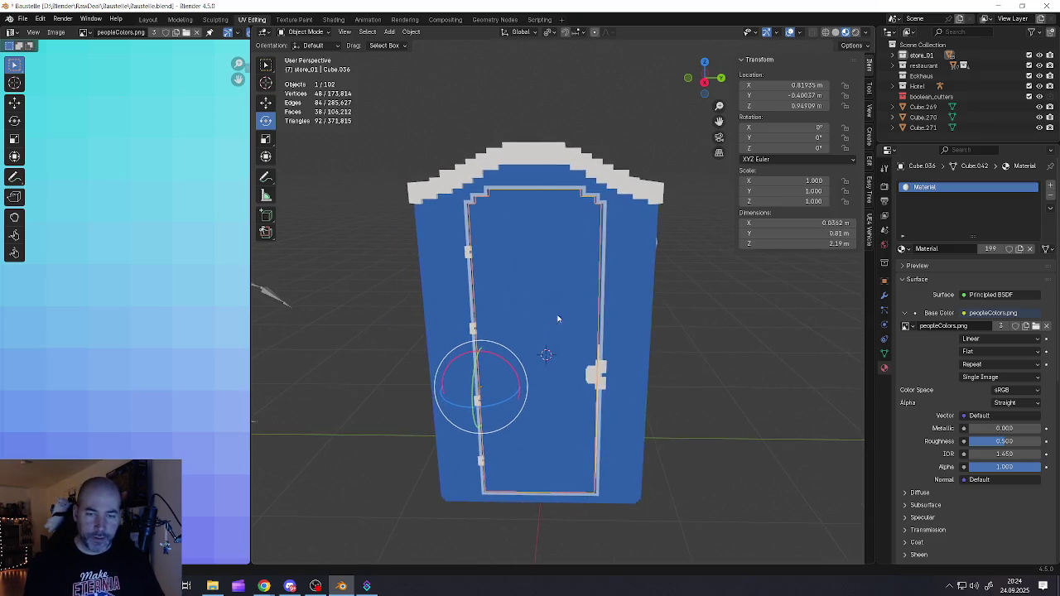
# - Select a door hinge and the handle, view their UVs on the texture, and save the project
pyautogui.click(473, 329)
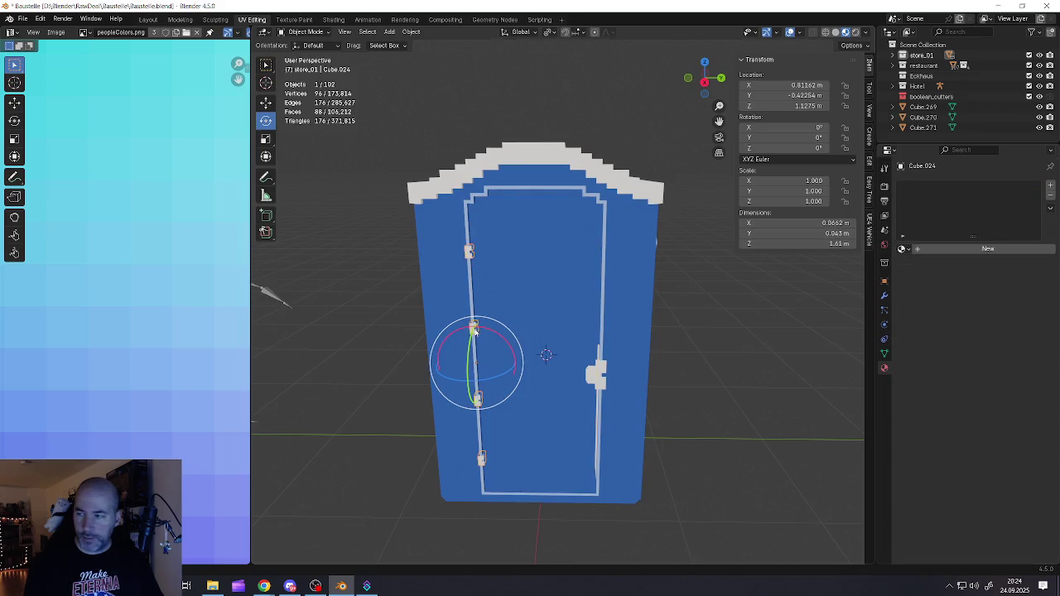
pyautogui.keyDown('shift'); pyautogui.click(587, 364); pyautogui.keyUp('shift')
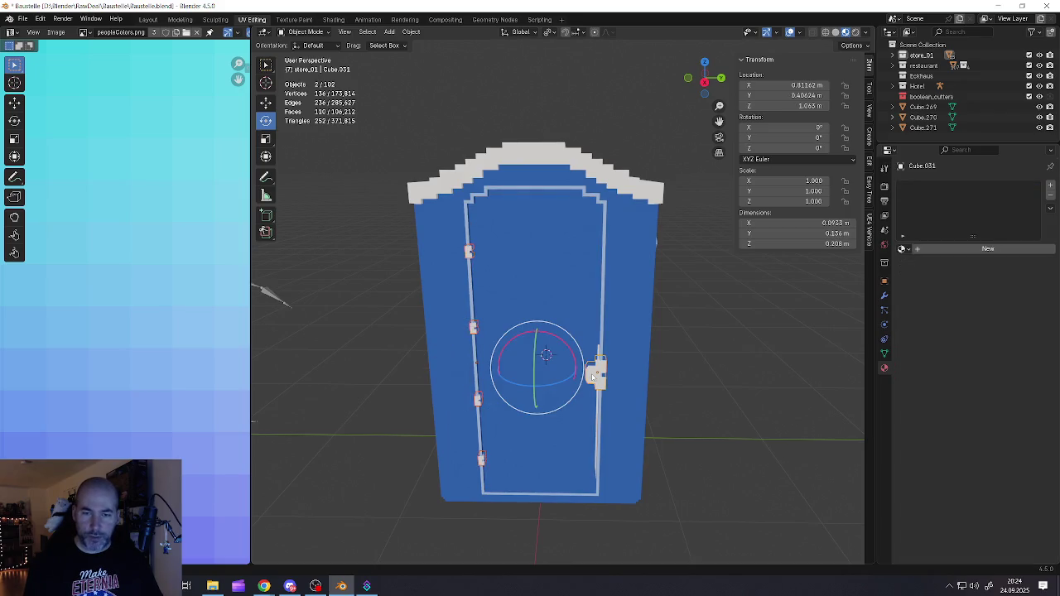
pyautogui.press('Tab')
pyautogui.scroll(-5, 207, 362)
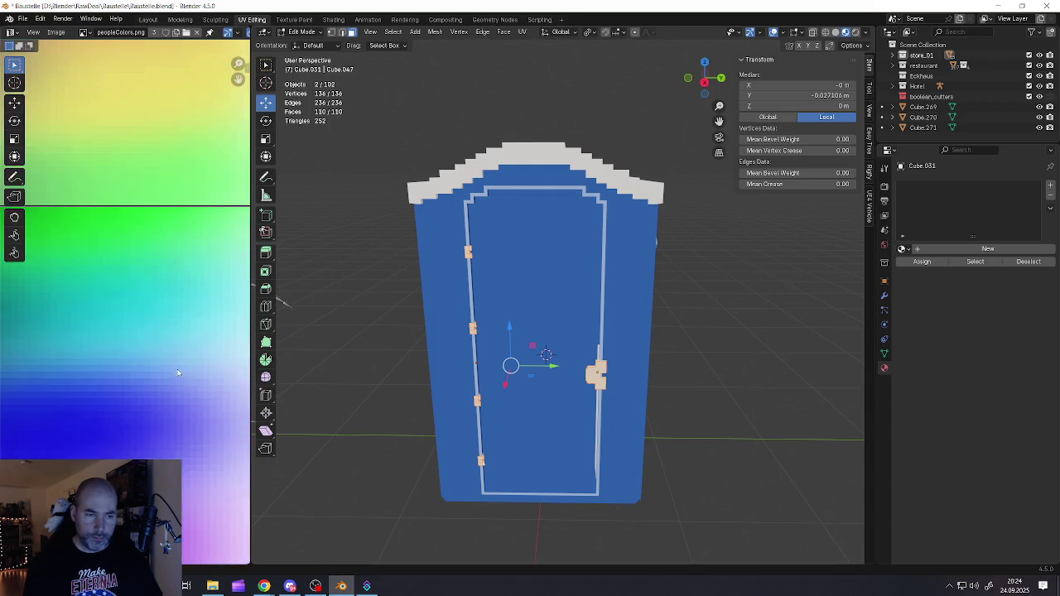
pyautogui.scroll(-3, 179, 371)
pyautogui.moveTo(178, 371); pyautogui.dragTo(156, 376, button='middle')
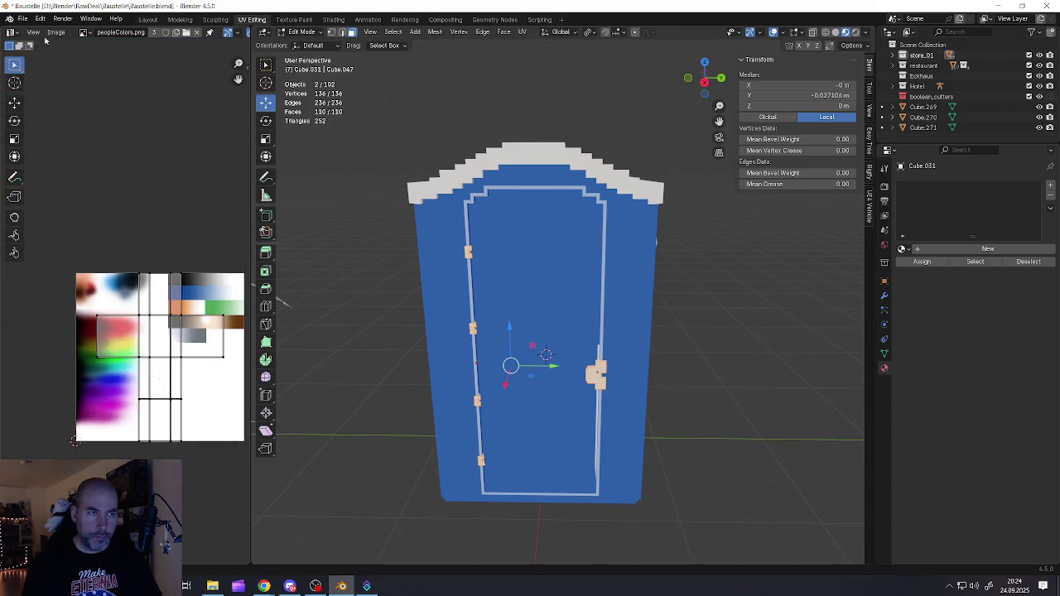
pyautogui.press('Tab')
pyautogui.click(24, 18)
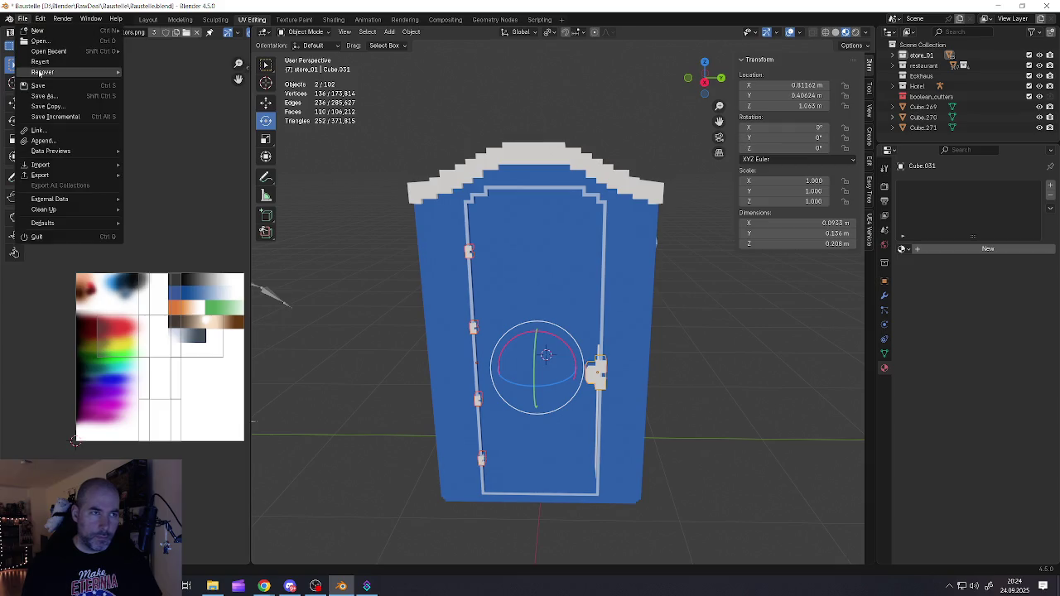
pyautogui.click(38, 86)
# - Select all hinge and handle geometry and unwrap it with Smart UV Project
pyautogui.press('Tab')
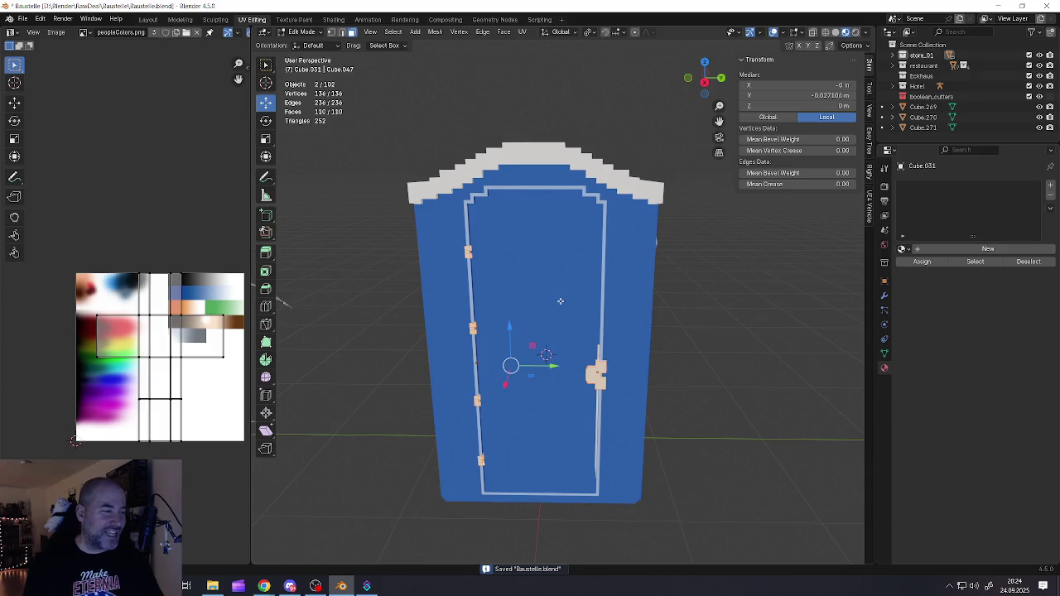
pyautogui.hotkey('alt', 'a')
pyautogui.press('a')
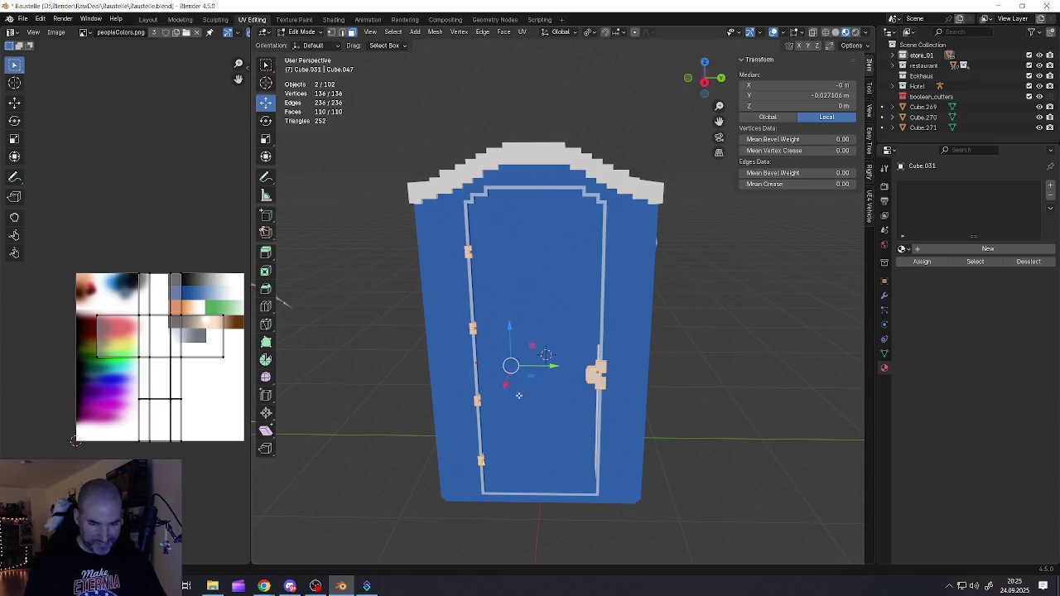
pyautogui.press('u')
pyautogui.click(492, 377)
pyautogui.click(472, 475)
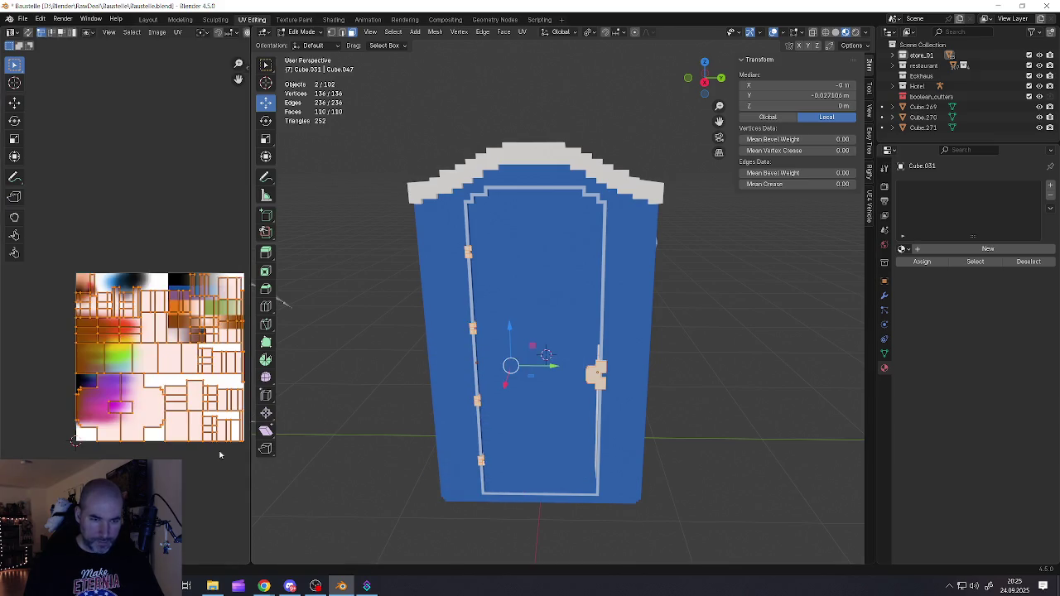
# - Shrink the UV islands to a tiny dot and place it on another palette colour
pyautogui.press('s')
pyautogui.click(174, 381)
pyautogui.press('s')
pyautogui.click(174, 379)
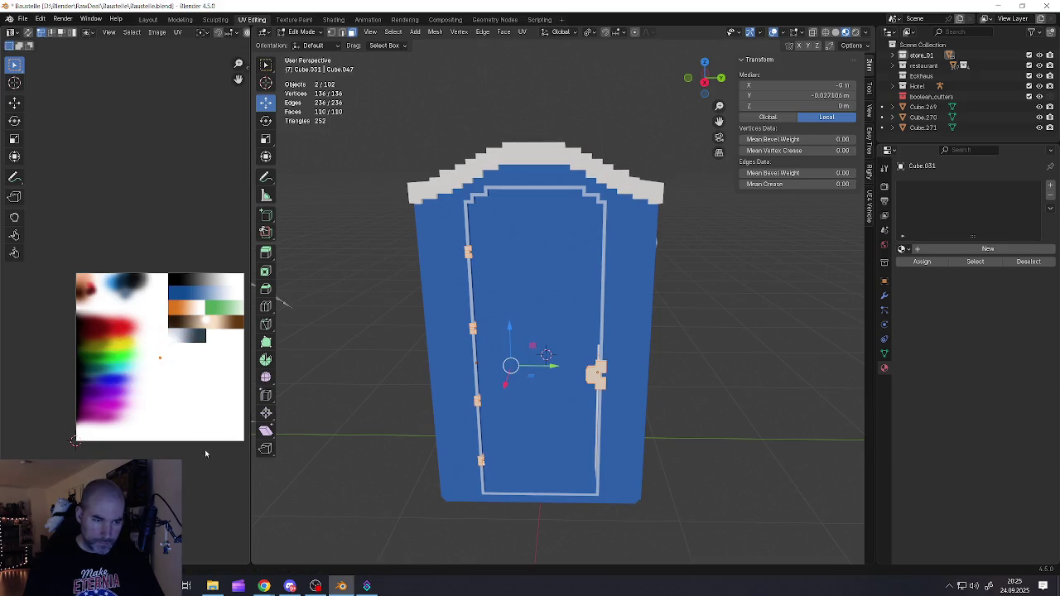
pyautogui.press('g')
pyautogui.click(192, 362)
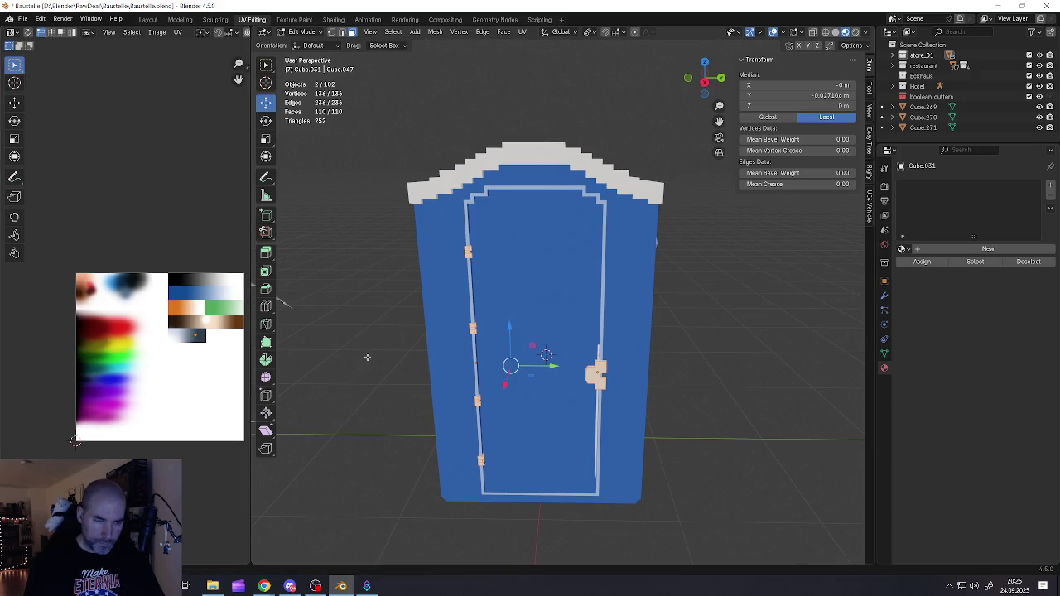
pyautogui.press('Tab')
pyautogui.click(904, 249)
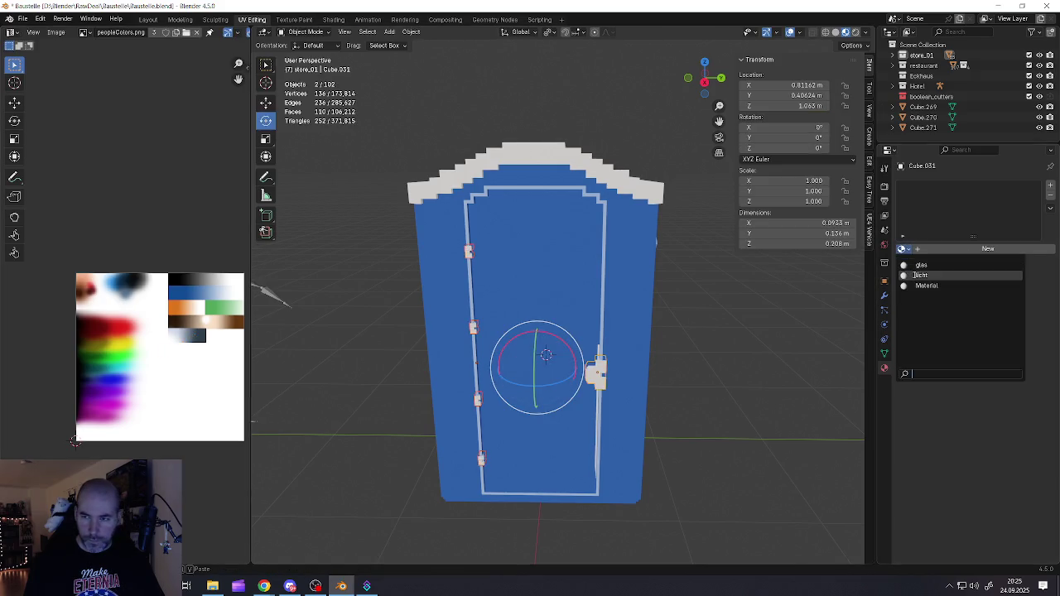
# - Assign the existing Material to the handle and a hinge, then select both together
pyautogui.click(918, 287)
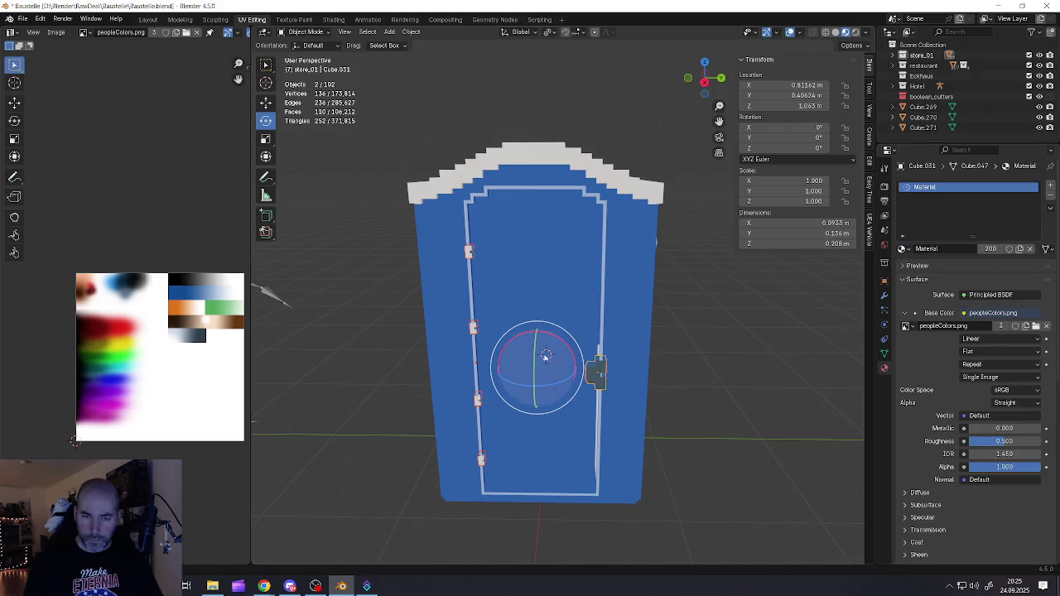
pyautogui.press('Tab')
pyautogui.press('Tab')
pyautogui.click(470, 327)
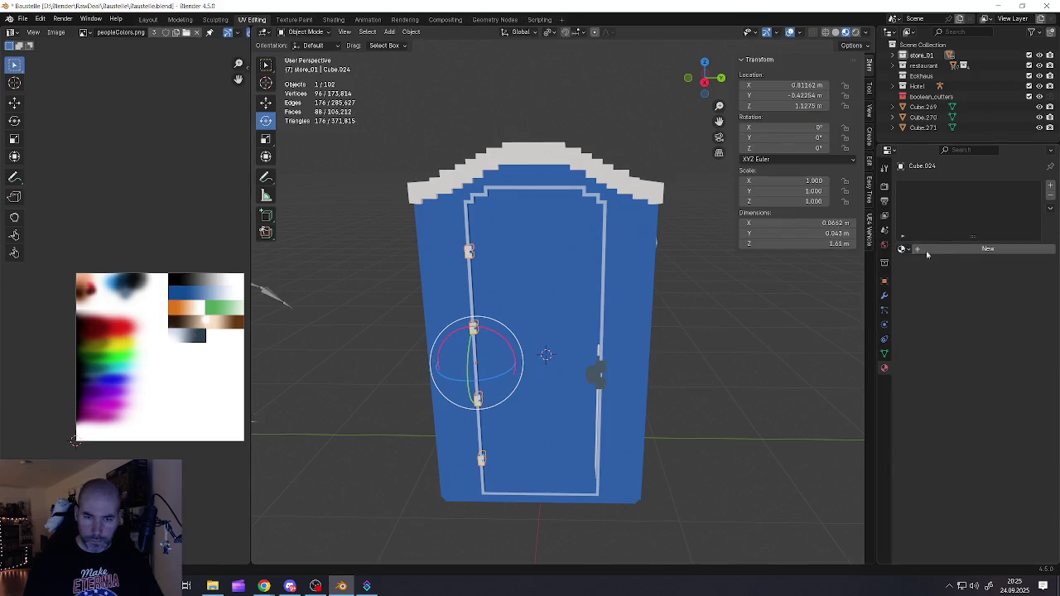
pyautogui.click(904, 248)
pyautogui.click(915, 286)
pyautogui.press('Tab')
pyautogui.press('Tab')
pyautogui.click(588, 373)
pyautogui.keyDown('shift'); pyautogui.click(474, 327); pyautogui.keyUp('shift')
pyautogui.hotkey('ctrl', 'z')
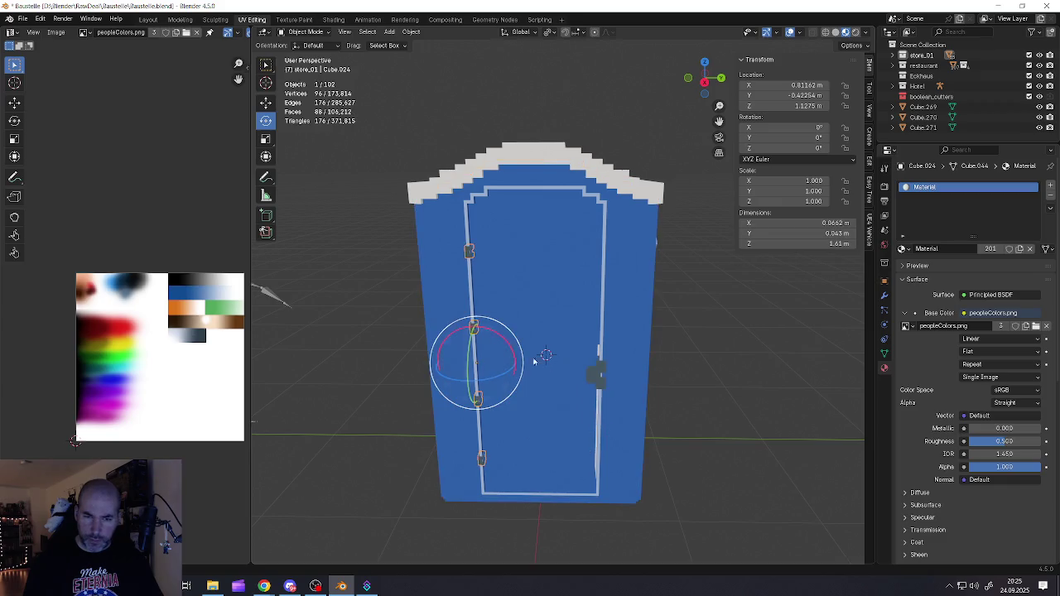
# - Move the hinge and handle UVs to successively darker palette spots, checking the colour in Object Mode
pyautogui.press('Tab')
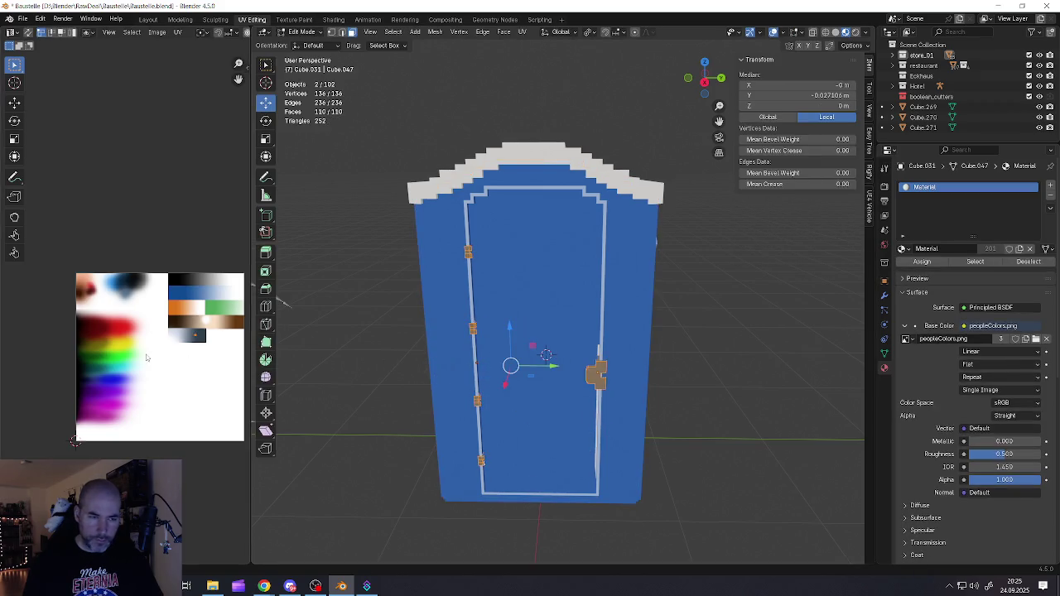
pyautogui.press('g')
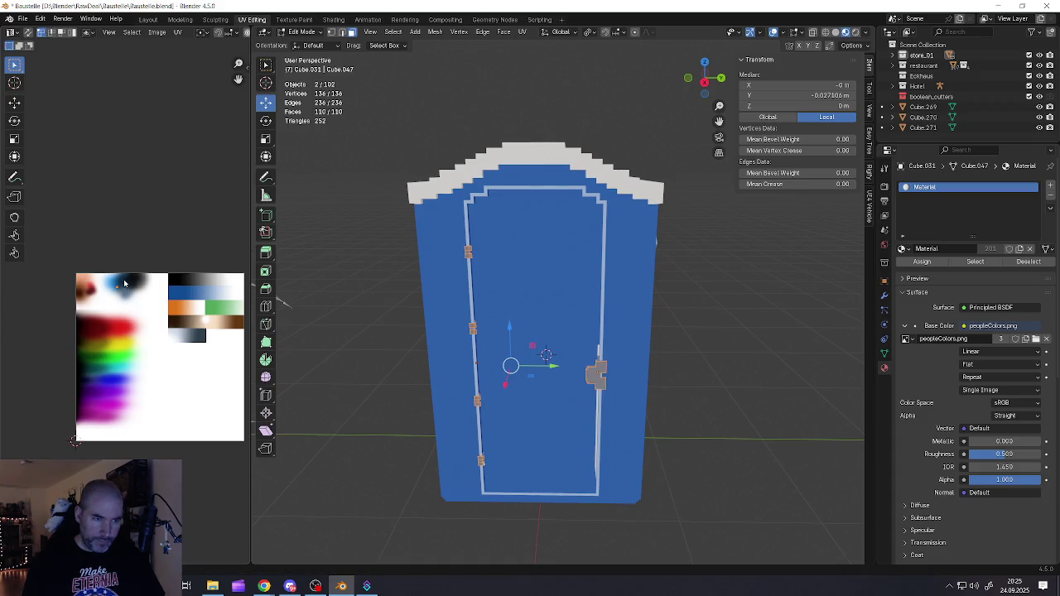
pyautogui.scroll(5, 142, 309)
pyautogui.scroll(4, 166, 314)
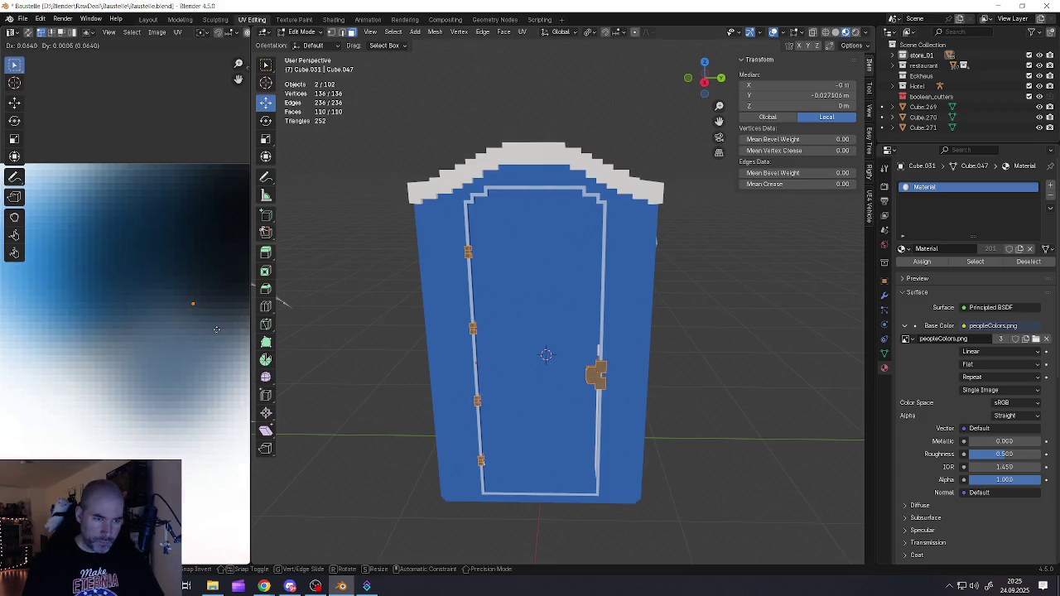
pyautogui.click(189, 303)
pyautogui.press('Tab')
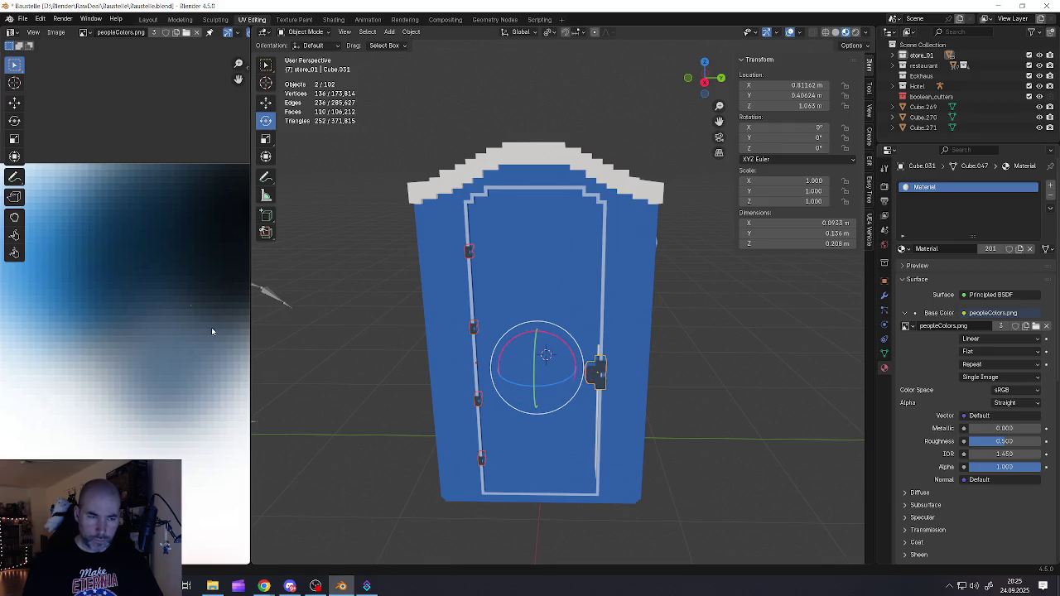
pyautogui.press('Tab')
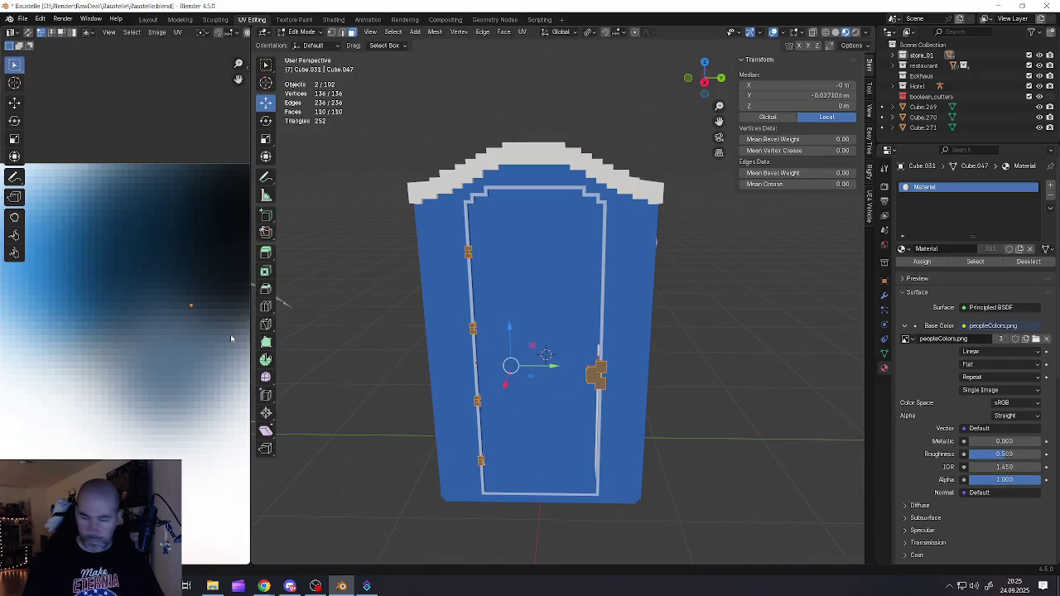
pyautogui.press('g')
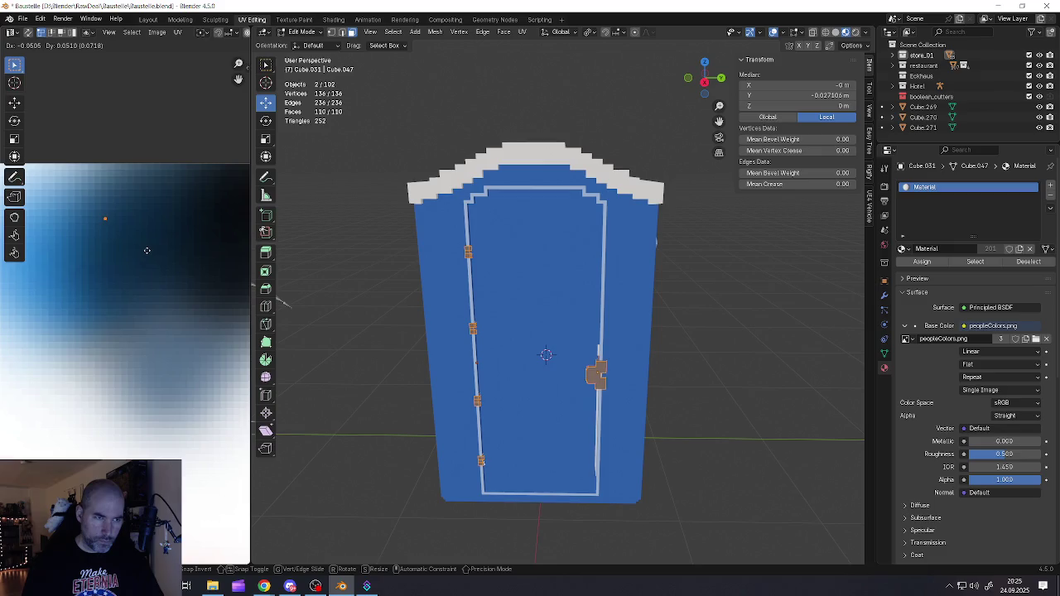
pyautogui.click(148, 252)
pyautogui.press('Tab')
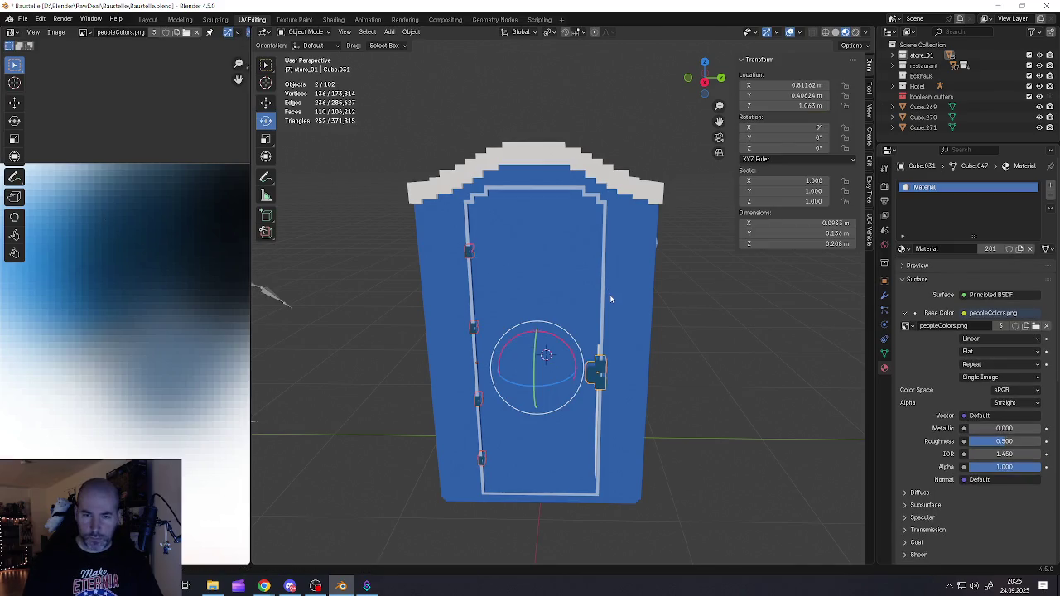
# - Settle the hinge and handle UVs on a brown texture spot and return to Object Mode
pyautogui.press('Tab')
pyautogui.press('Tab')
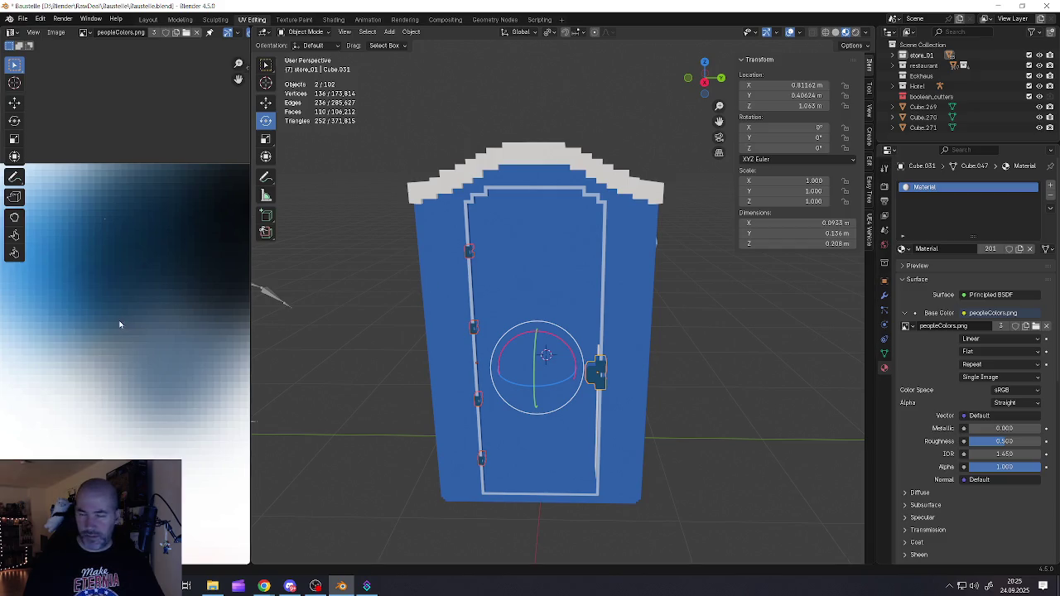
pyautogui.press('Tab')
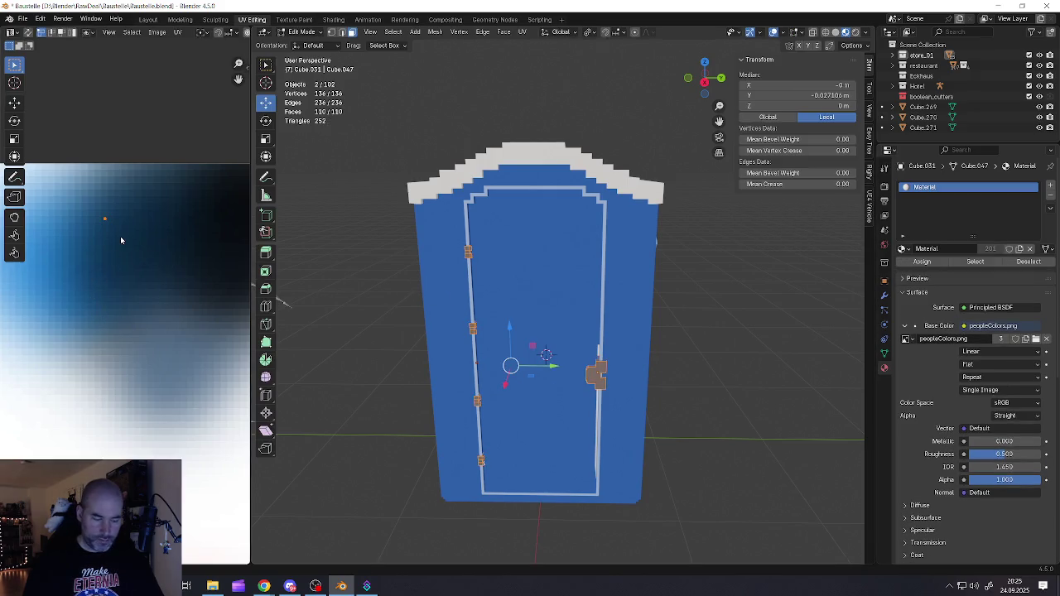
pyautogui.press('g')
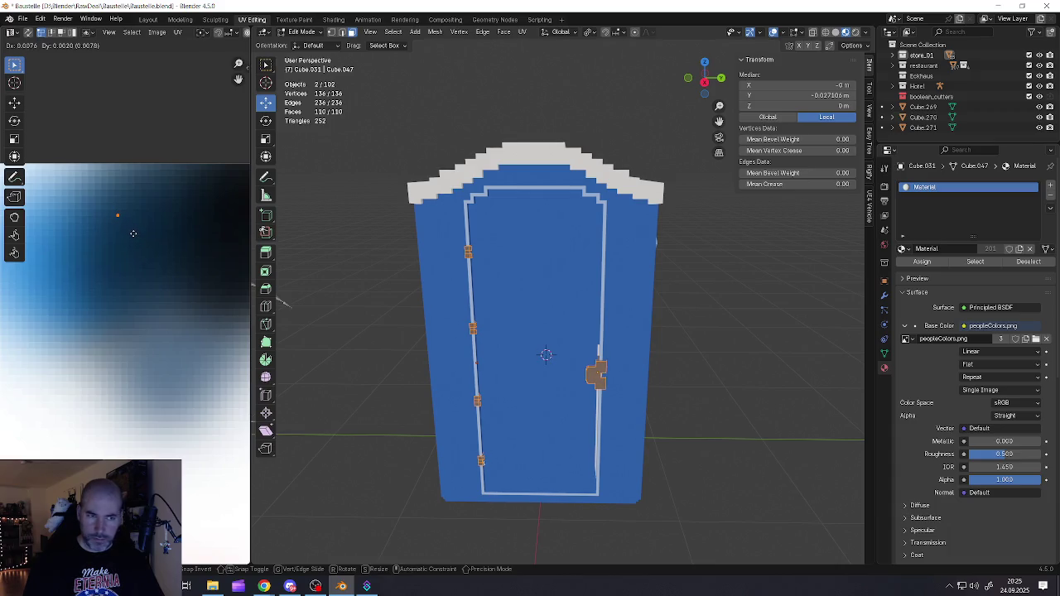
pyautogui.click(133, 233)
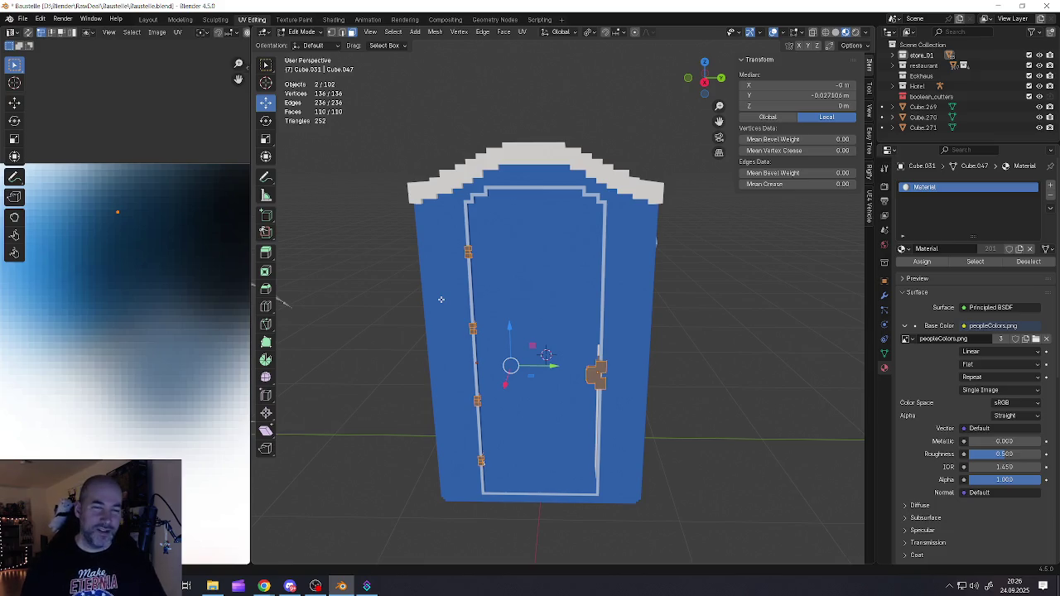
pyautogui.press('Tab')
pyautogui.moveTo(508, 320); pyautogui.dragTo(518, 301, button='middle')
# - Select the cabin door and rotate it about Z to swing it open
pyautogui.hotkey('alt', 'a')
pyautogui.scroll(2, 561, 354)
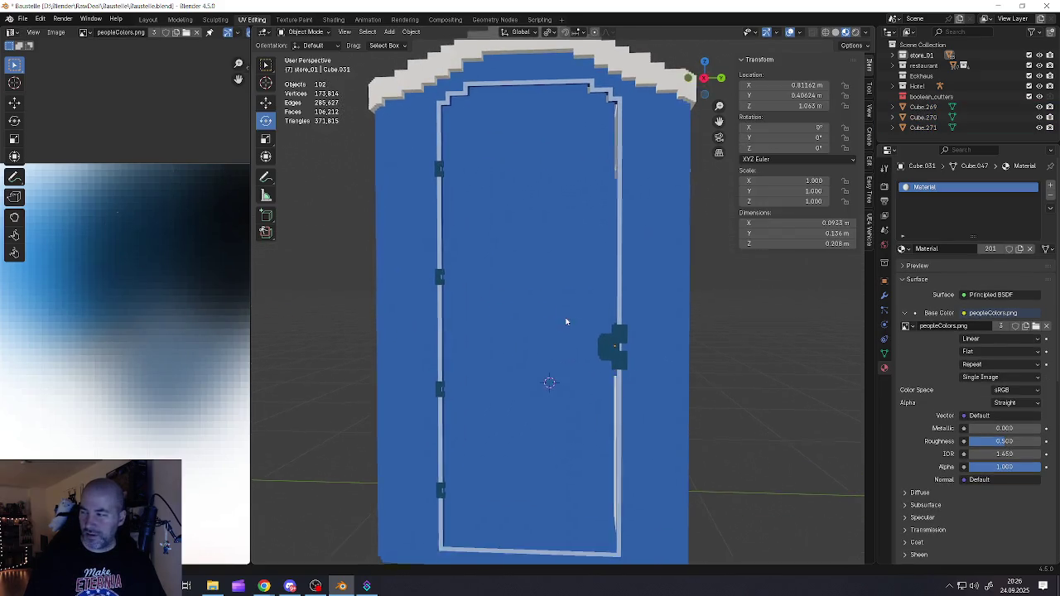
pyautogui.scroll(-2, 568, 324)
pyautogui.moveTo(568, 333)
pyautogui.mouseDown(button='middle')
pyautogui.moveTo(545, 323)
pyautogui.moveTo(586, 317)
pyautogui.moveTo(423, 320)
pyautogui.moveTo(604, 346)
pyautogui.moveTo(507, 344)
pyautogui.moveTo(554, 350)
pyautogui.moveTo(516, 375)
pyautogui.moveTo(635, 303)
pyautogui.moveTo(523, 354)
pyautogui.moveTo(497, 356)
pyautogui.moveTo(553, 334)
pyautogui.mouseUp(button='middle')
pyautogui.scroll(-5, 580, 332)
pyautogui.scroll(5, 545, 338)
pyautogui.click(553, 334)
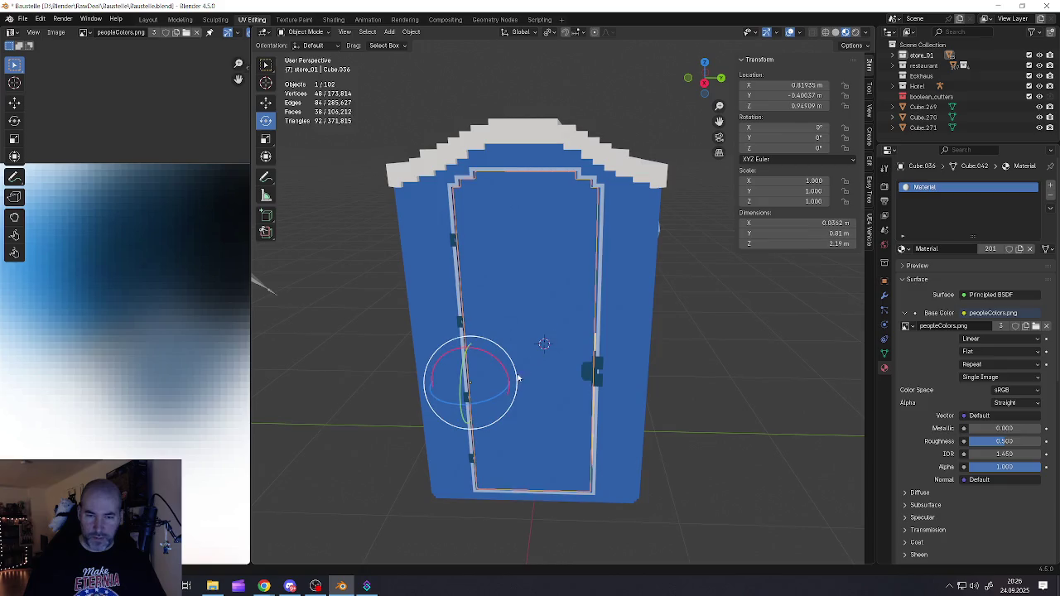
pyautogui.moveTo(505, 393); pyautogui.dragTo(497, 397)
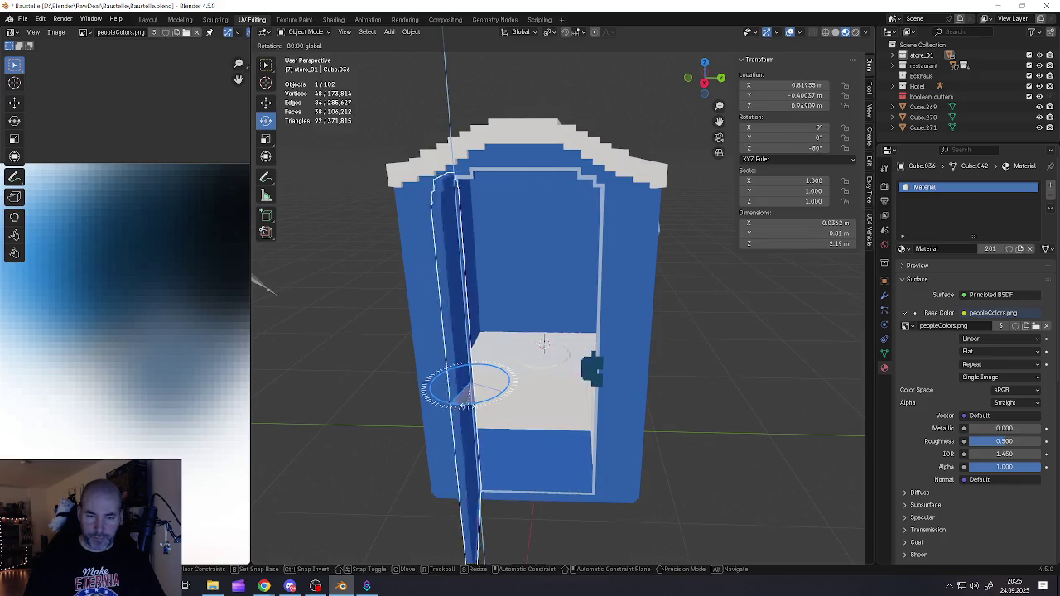
# - Add the door knob, seat box, seat disk and small wall block to the selection
pyautogui.moveTo(497, 398); pyautogui.dragTo(569, 369, button='middle')
pyautogui.keyDown('shift'); pyautogui.click(563, 341); pyautogui.keyUp('shift')
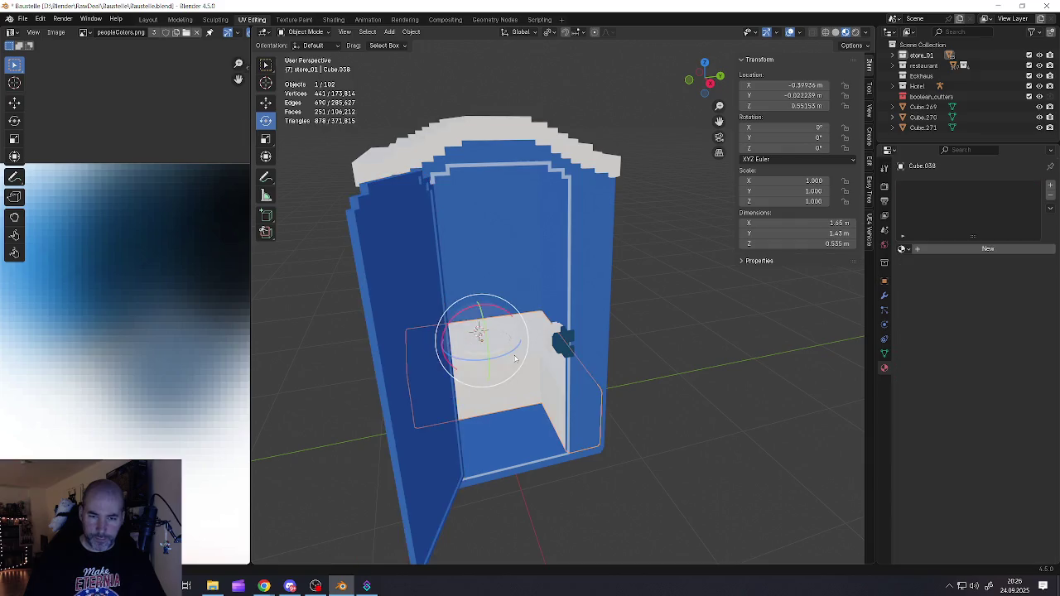
pyautogui.scroll(5, 646, 309)
pyautogui.moveTo(644, 310); pyautogui.dragTo(683, 320, button='middle')
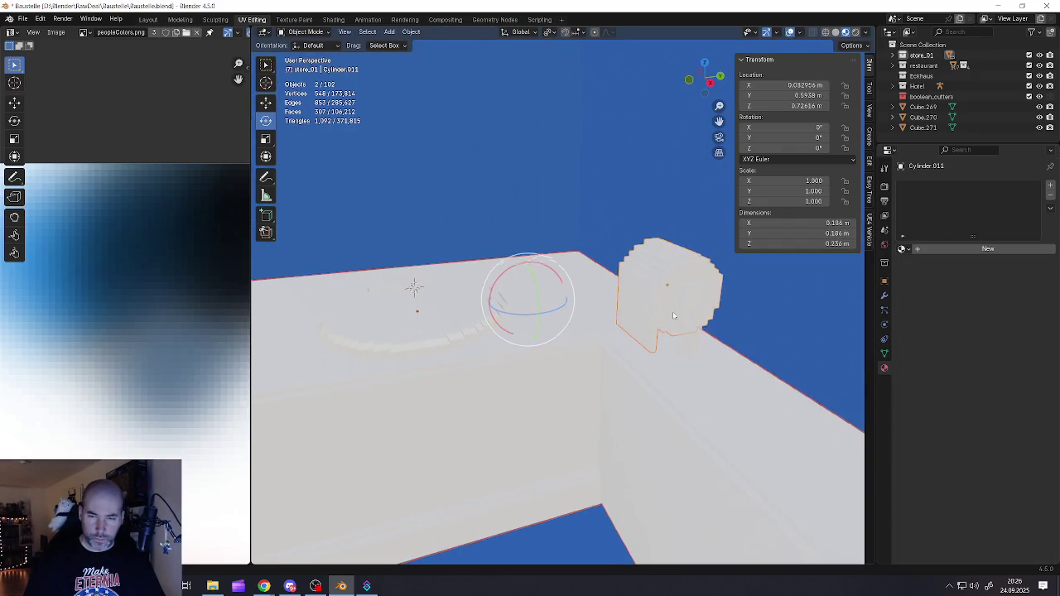
pyautogui.keyDown('shift'); pyautogui.click(688, 332); pyautogui.keyUp('shift')
pyautogui.moveTo(688, 332); pyautogui.dragTo(526, 323, button='middle')
pyautogui.keyDown('shift'); pyautogui.click(526, 323); pyautogui.keyUp('shift')
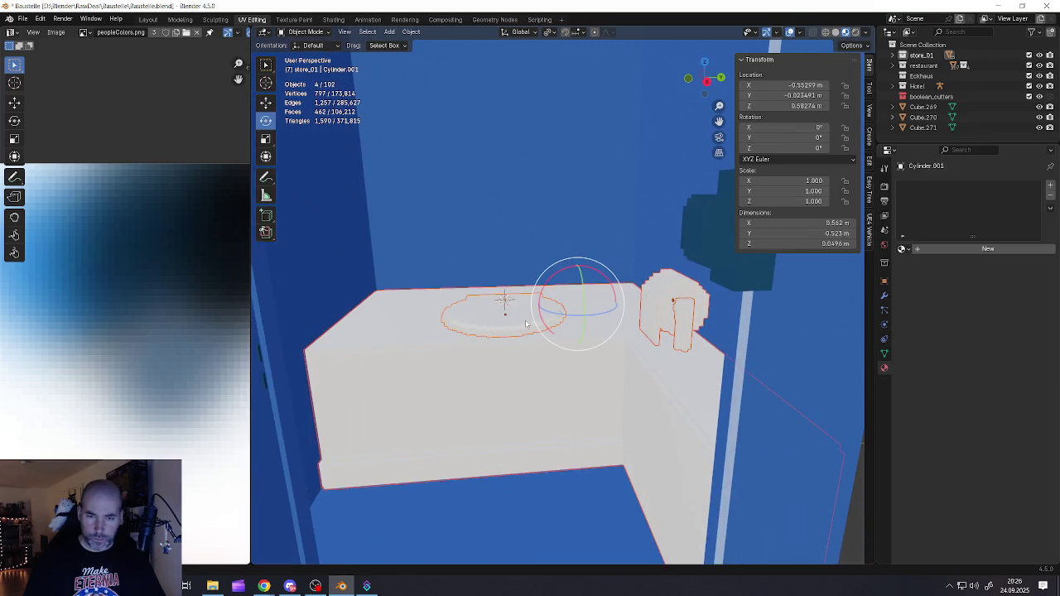
pyautogui.press('KP_Decimal')
pyautogui.press('g')
pyautogui.rightClick(542, 303)
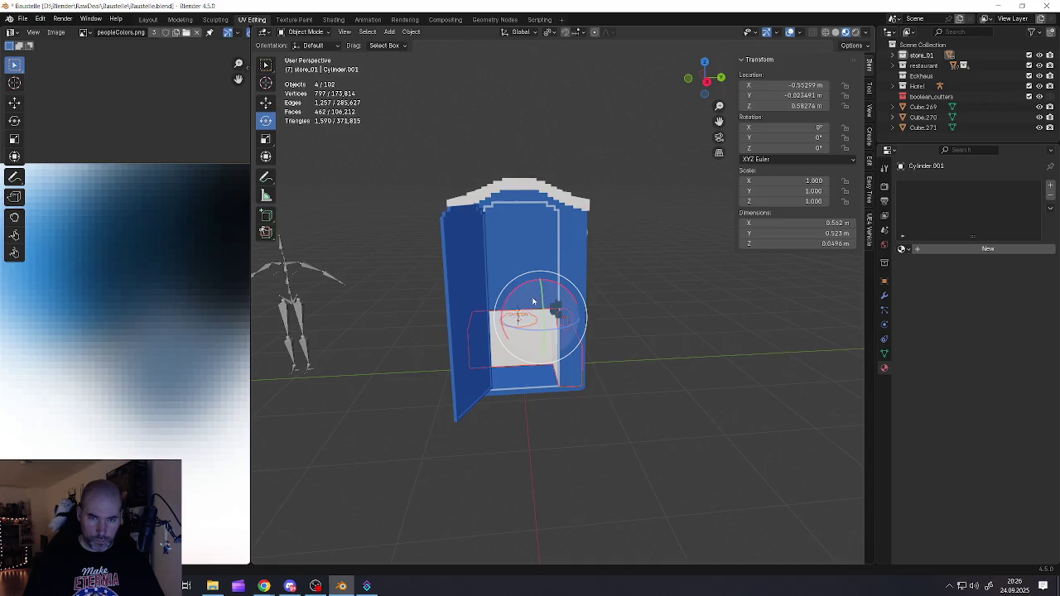
pyautogui.moveTo(543, 302); pyautogui.dragTo(469, 290, button='middle')
pyautogui.scroll(5, 470, 265)
pyautogui.keyDown('shift'); pyautogui.click(482, 241); pyautogui.keyUp('shift')
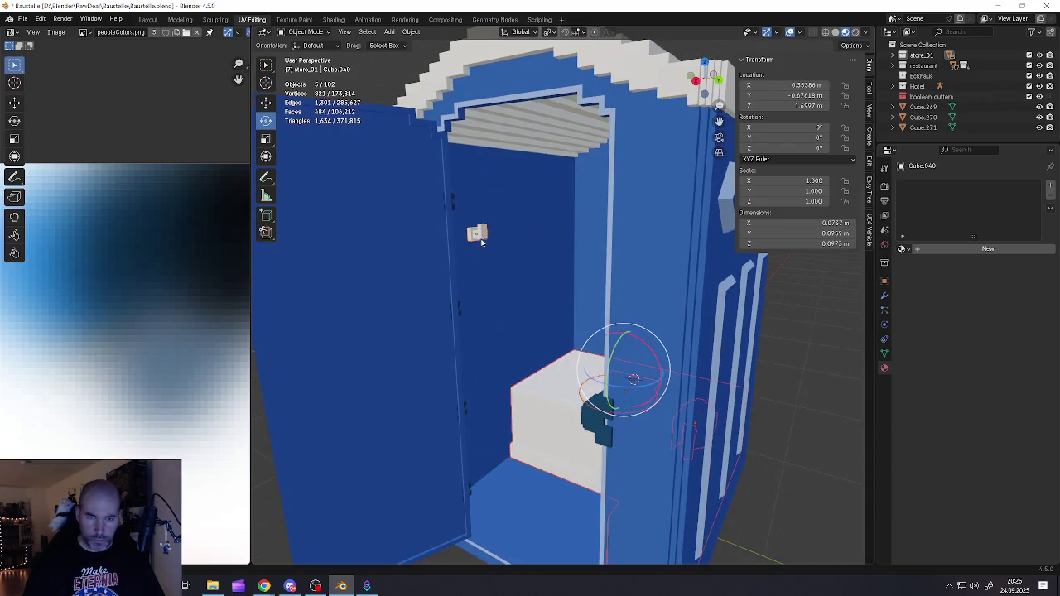
# - Isolate the selected interior toilet parts in Local View
pyautogui.moveTo(482, 241); pyautogui.dragTo(507, 267, button='middle')
pyautogui.scroll(-4, 508, 268)
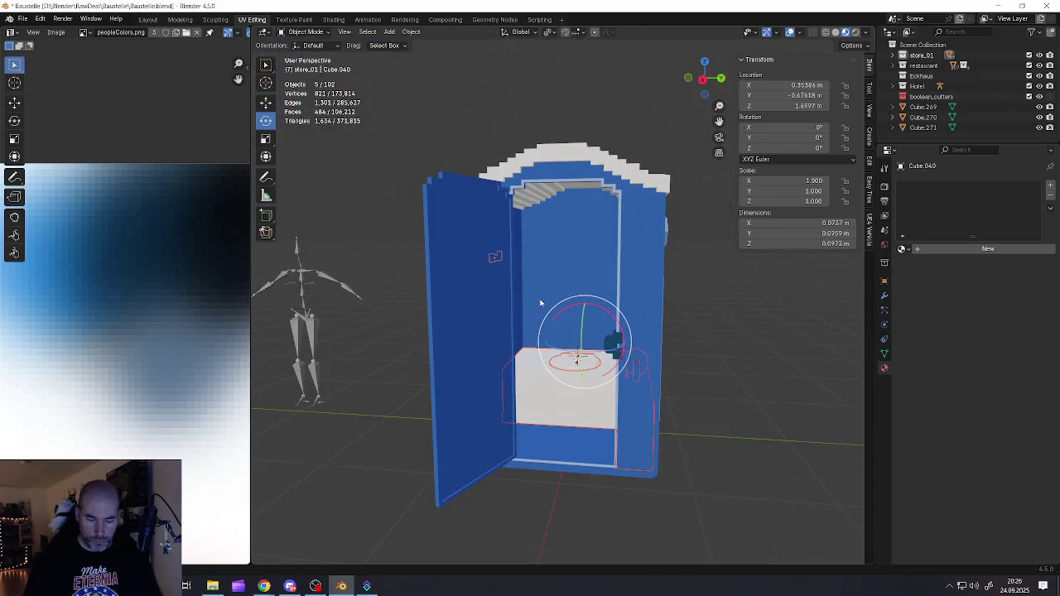
pyautogui.press('KP_Divide')
pyautogui.scroll(-4, 572, 336)
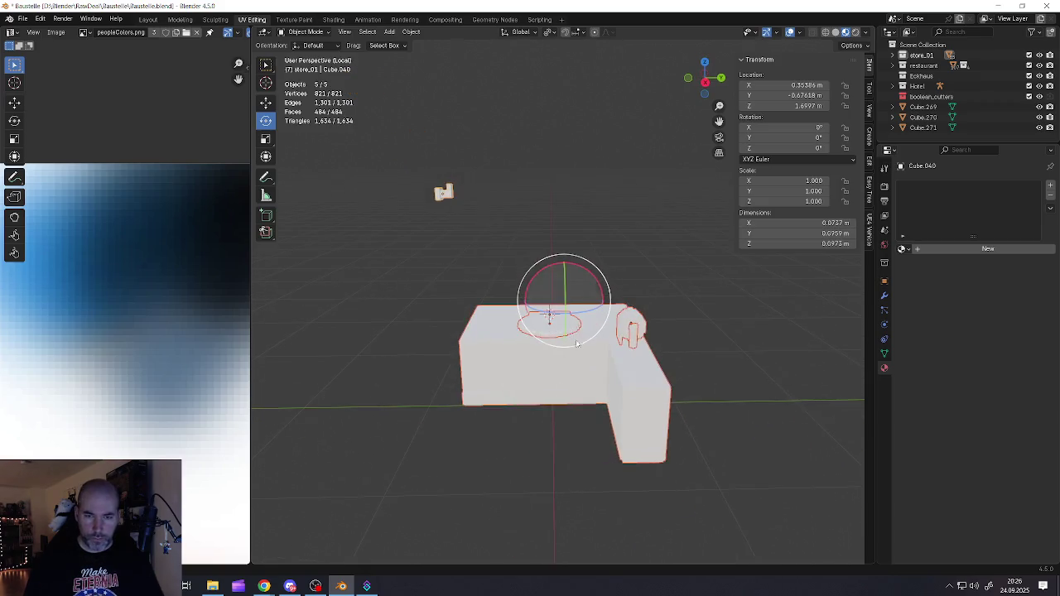
pyautogui.scroll(2, 574, 341)
# - Join the small block into the paper holder Cylinder.011, then select the seat box
pyautogui.hotkey('alt', 'a')
pyautogui.click(654, 336)
pyautogui.keyDown('shift'); pyautogui.click(650, 327); pyautogui.keyUp('shift')
pyautogui.rightClick(646, 320)
pyautogui.click(571, 352)
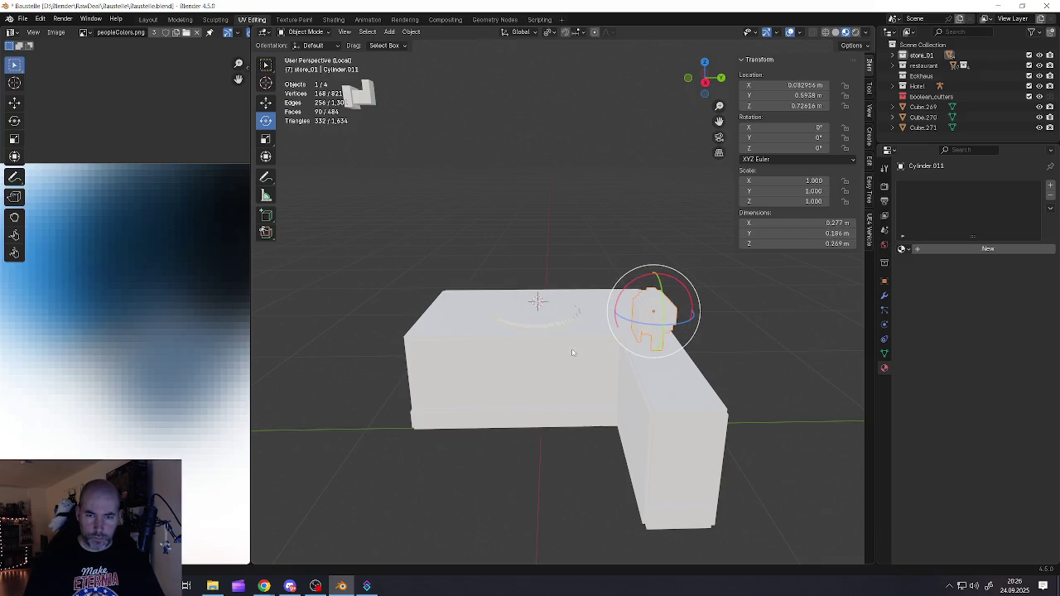
pyautogui.click(505, 364)
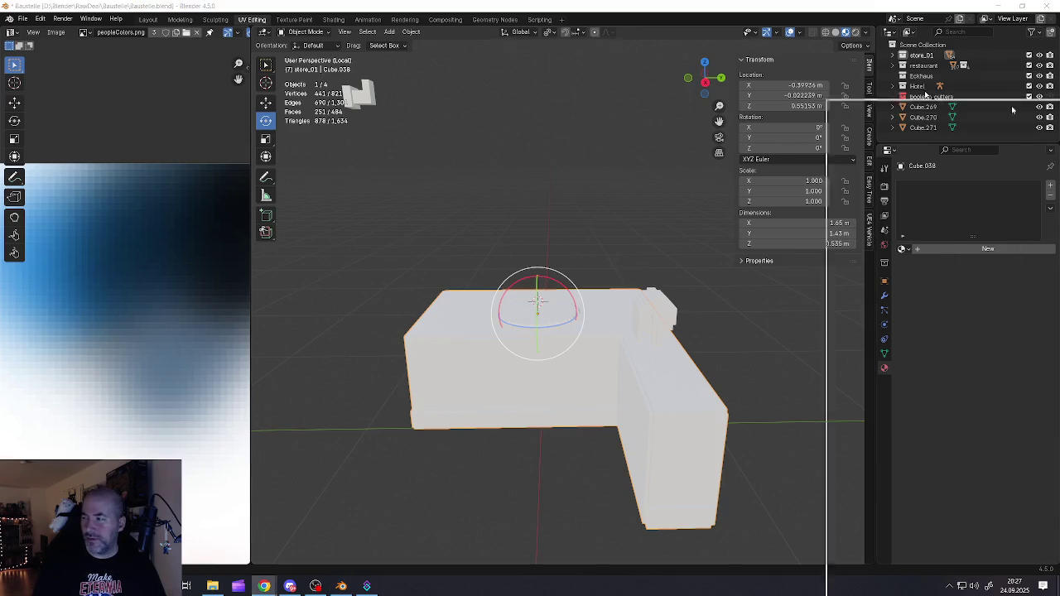
pyautogui.hotkey('alt', 'Tab')
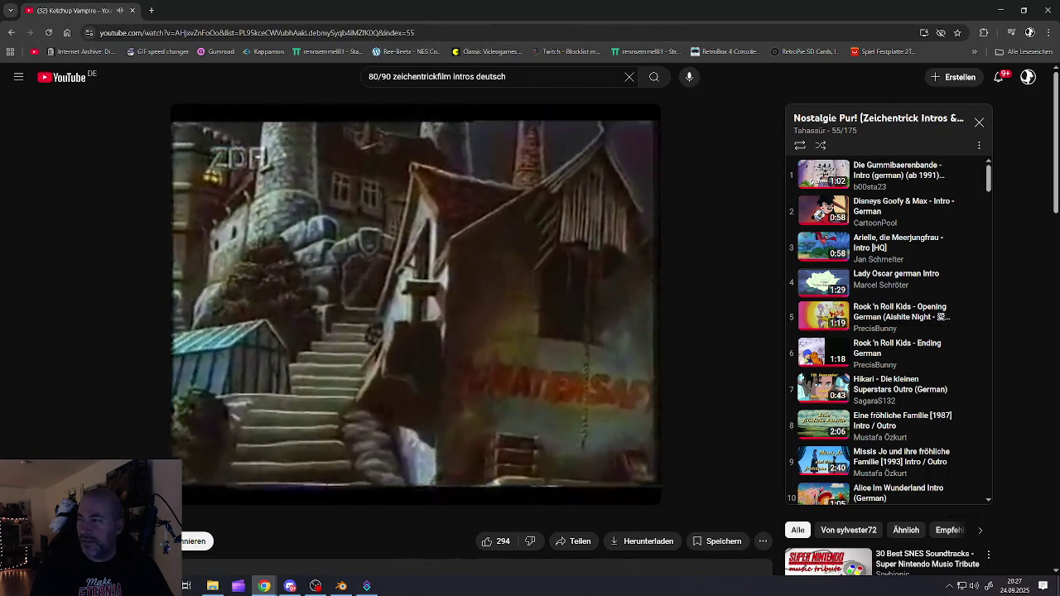
# - Switch from the YouTube window back to the Blender scene
pyautogui.hotkey('alt', 'Tab')
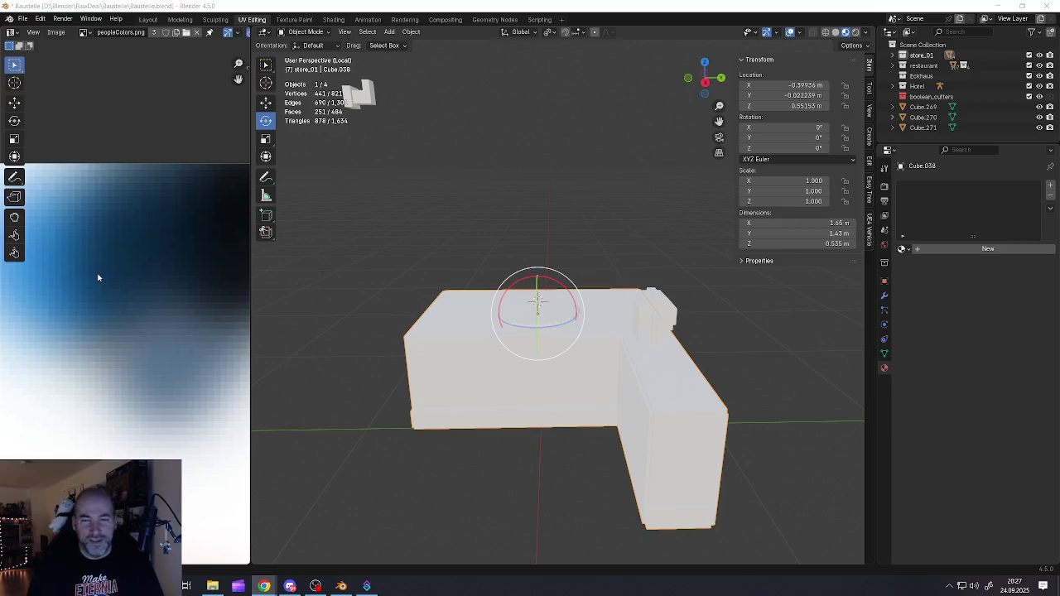
# - Nudge the paper holder Cylinder.011 slightly upward, then open its mesh in Edit Mode
pyautogui.click(652, 306)
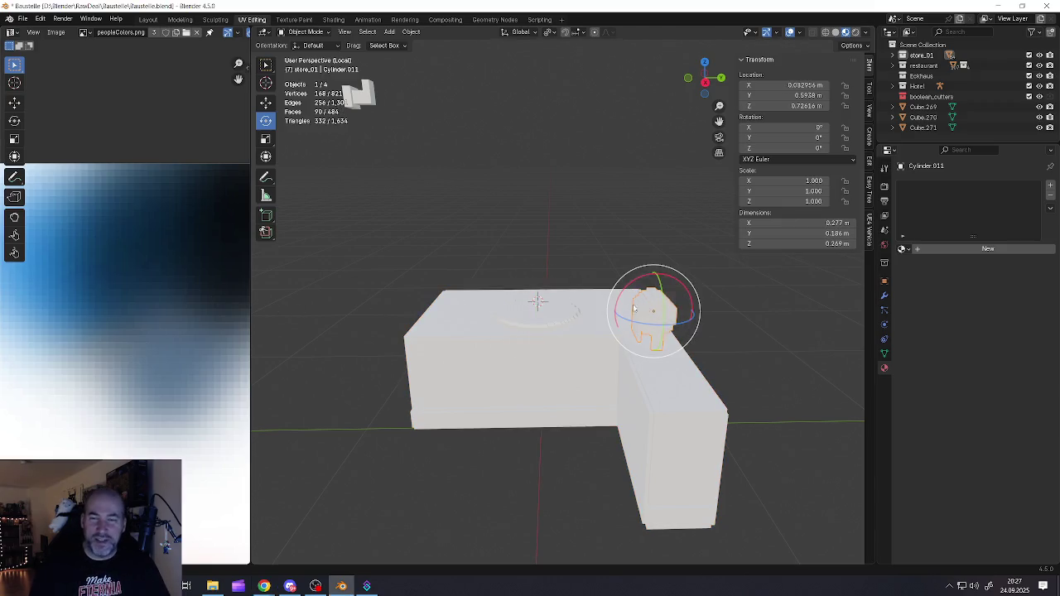
pyautogui.scroll(1, 653, 356)
pyautogui.scroll(3, 652, 406)
pyautogui.hotkey('ctrl', 'z')
pyautogui.moveTo(652, 406)
pyautogui.mouseDown(button='middle')
pyautogui.moveTo(663, 284)
pyautogui.moveTo(662, 296)
pyautogui.mouseUp(button='middle')
pyautogui.hotkey('ctrl', 'shift', 'z')
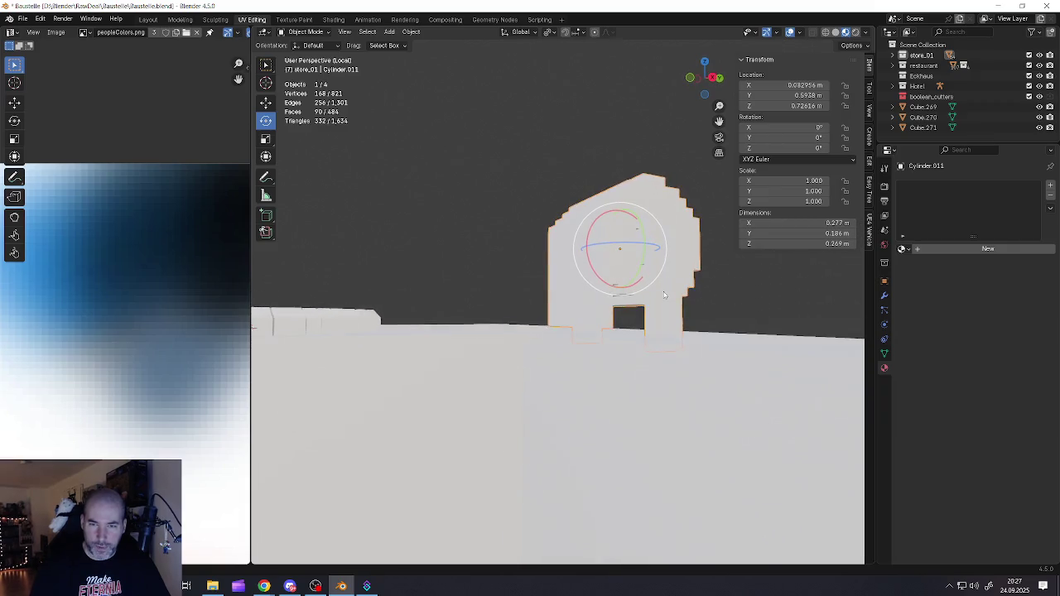
pyautogui.press('g')
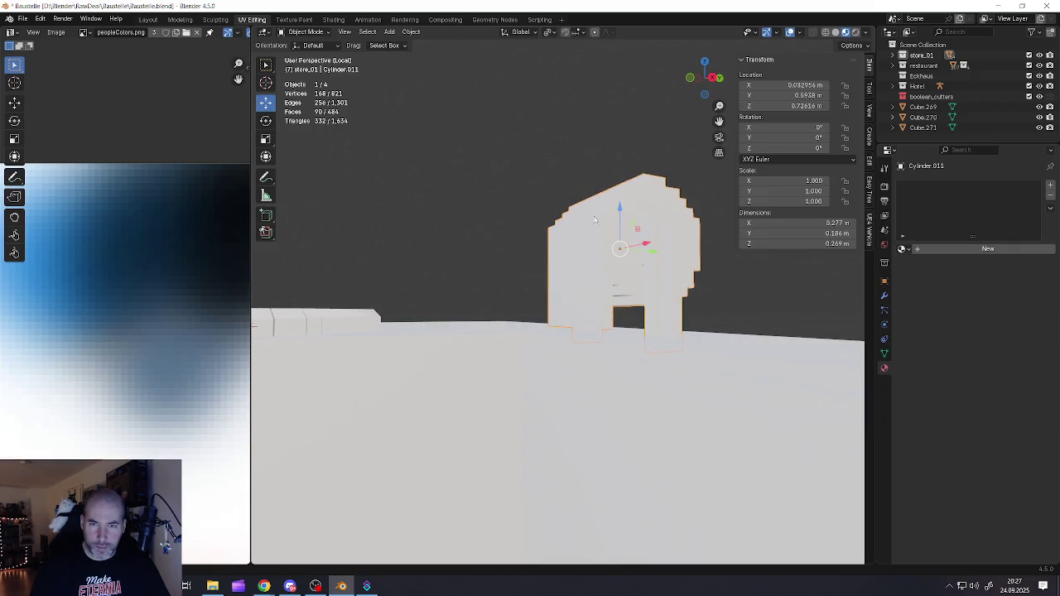
pyautogui.moveTo(617, 217); pyautogui.dragTo(617, 222)
pyautogui.press('Tab')
pyautogui.moveTo(617, 224); pyautogui.dragTo(617, 235, button='middle')
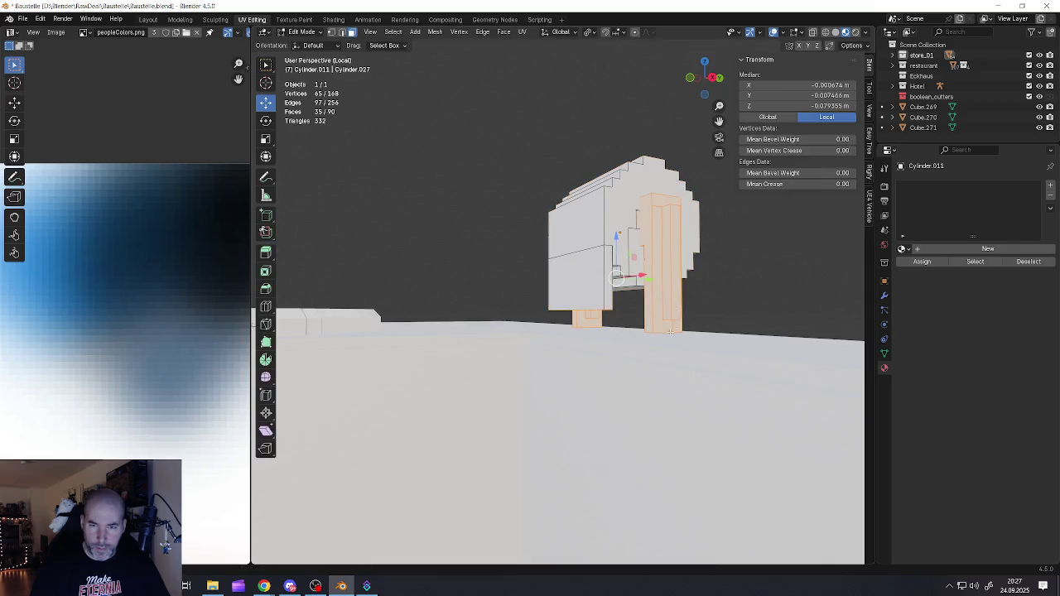
# - Select the bottom faces of three legs and the right pillar and drag them down
pyautogui.scroll(4, 660, 327)
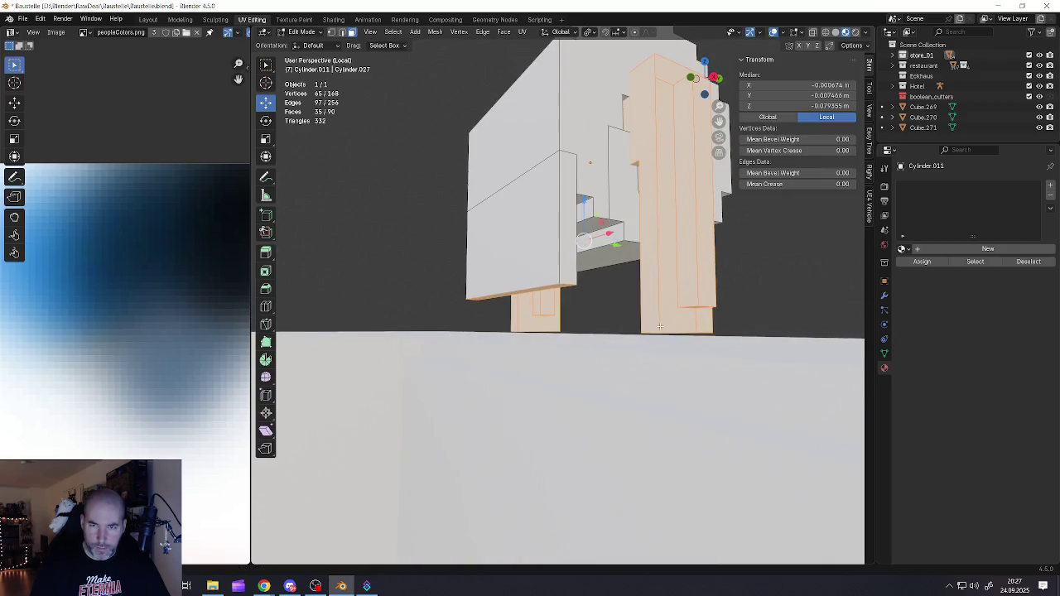
pyautogui.moveTo(654, 321)
pyautogui.mouseDown(button='middle')
pyautogui.moveTo(649, 354)
pyautogui.moveTo(667, 334)
pyautogui.mouseUp(button='middle')
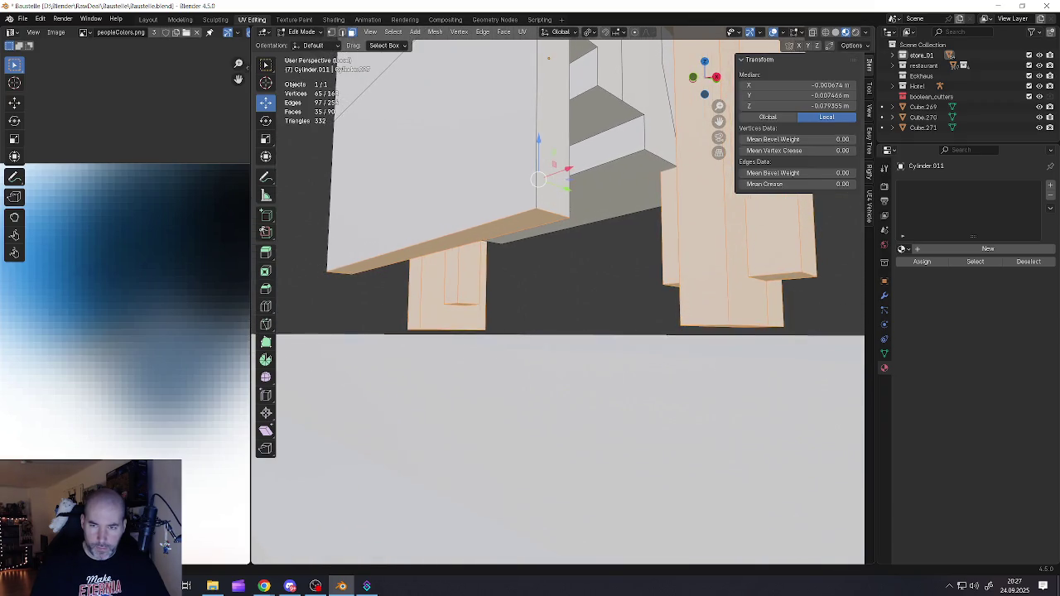
pyautogui.click(717, 328)
pyautogui.scroll(2, 502, 325)
pyautogui.scroll(3, 473, 327)
pyautogui.scroll(2, 439, 329)
pyautogui.keyDown('shift'); pyautogui.click(438, 327); pyautogui.keyUp('shift')
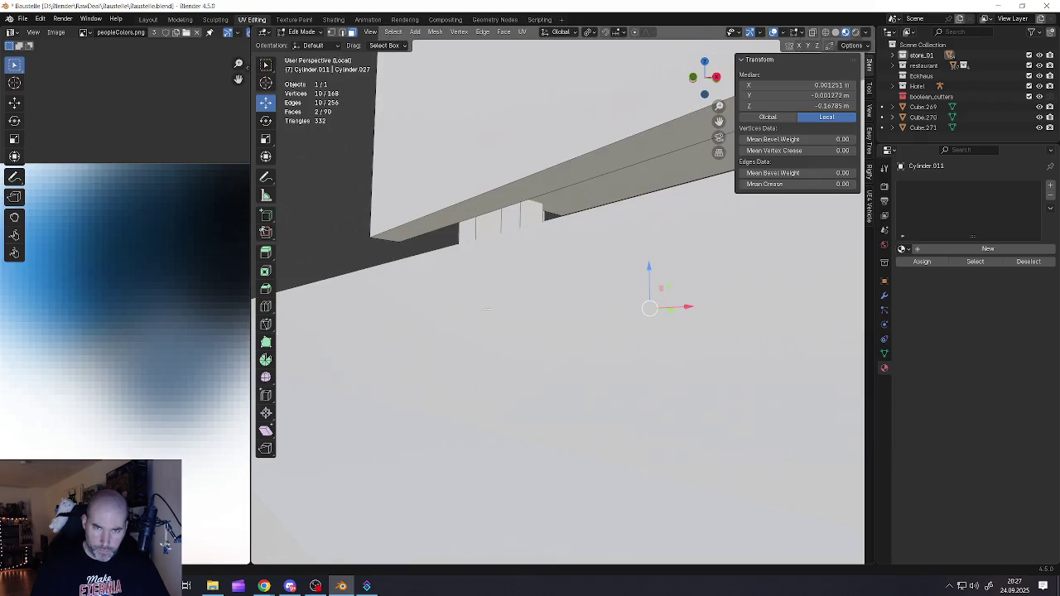
pyautogui.moveTo(438, 327); pyautogui.dragTo(574, 296, button='middle')
pyautogui.scroll(2, 574, 296)
pyautogui.scroll(-1, 574, 295)
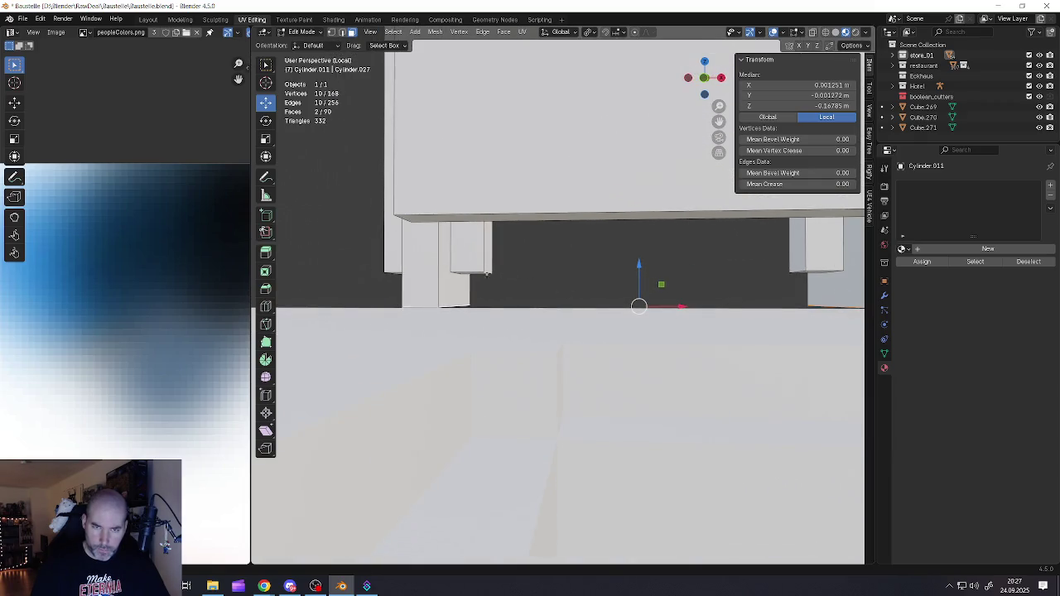
pyautogui.keyDown('shift'); pyautogui.click(478, 273); pyautogui.keyUp('shift')
pyautogui.keyDown('shift'); pyautogui.click(806, 272); pyautogui.keyUp('shift')
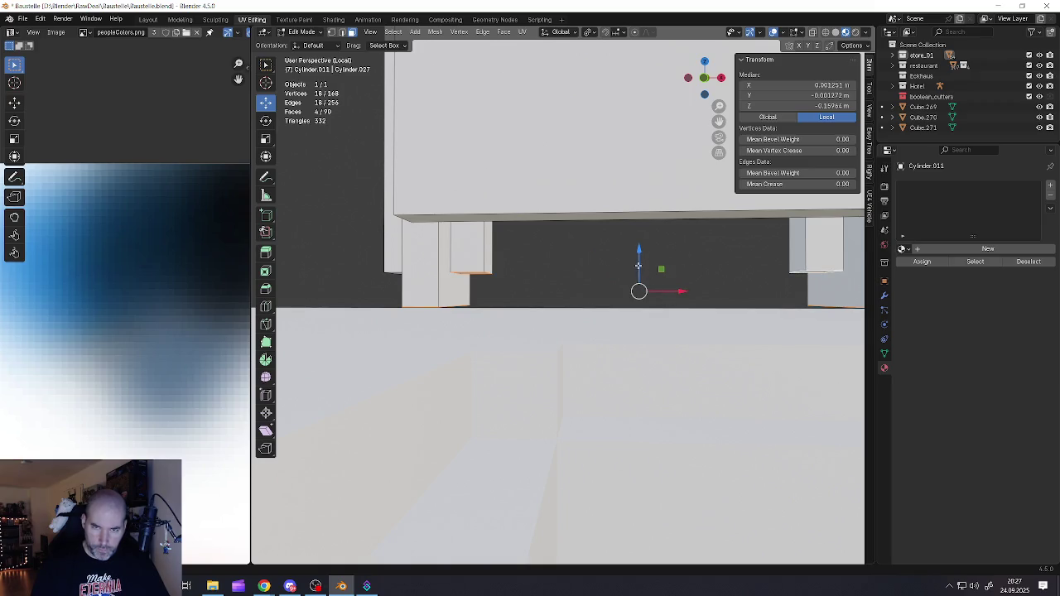
pyautogui.moveTo(639, 249); pyautogui.dragTo(639, 309)
pyautogui.scroll(-3, 639, 309)
pyautogui.moveTo(639, 331)
pyautogui.mouseDown(button='middle')
pyautogui.moveTo(638, 298)
pyautogui.moveTo(604, 298)
pyautogui.moveTo(632, 292)
pyautogui.moveTo(465, 277)
pyautogui.mouseUp(button='middle')
pyautogui.scroll(4, 723, 299)
# - Lower two more pillar bottom faces along Z, then return to Object Mode
pyautogui.click(667, 279)
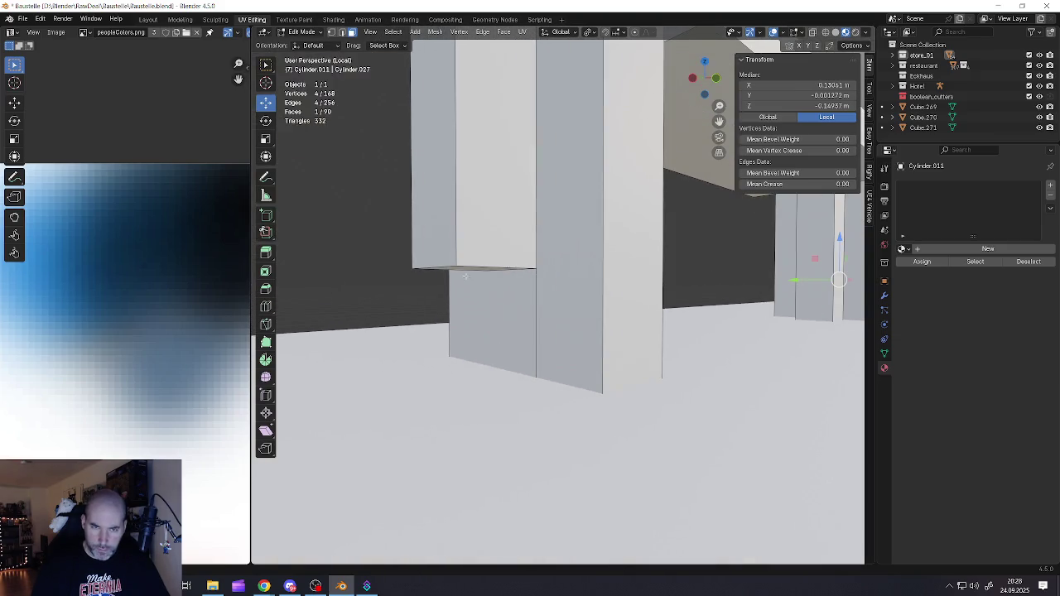
pyautogui.keyDown('shift'); pyautogui.click(461, 269); pyautogui.keyUp('shift')
pyautogui.moveTo(461, 268); pyautogui.dragTo(528, 278, button='middle')
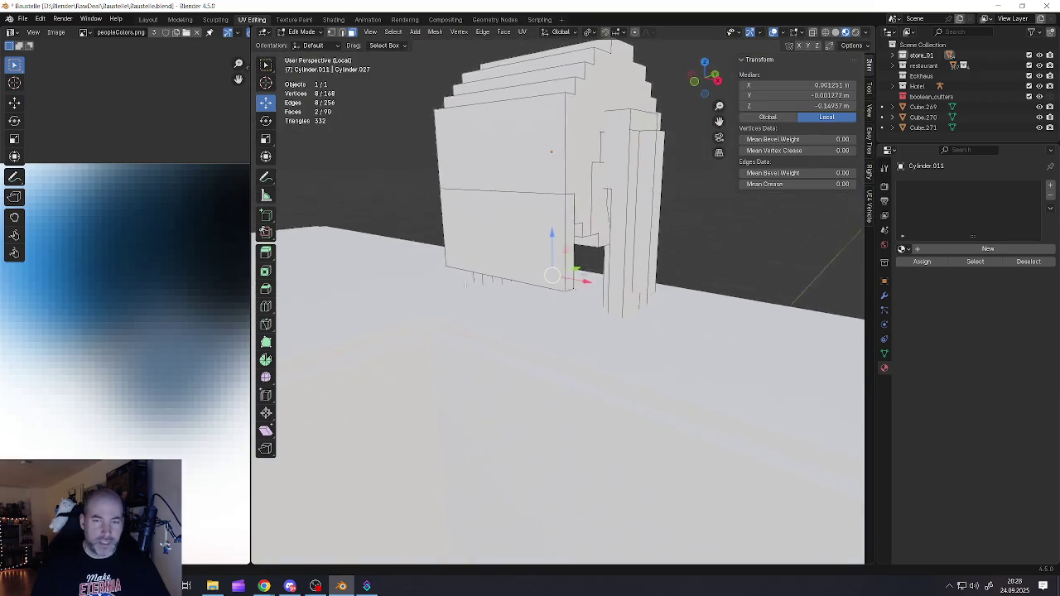
pyautogui.scroll(3, 528, 278)
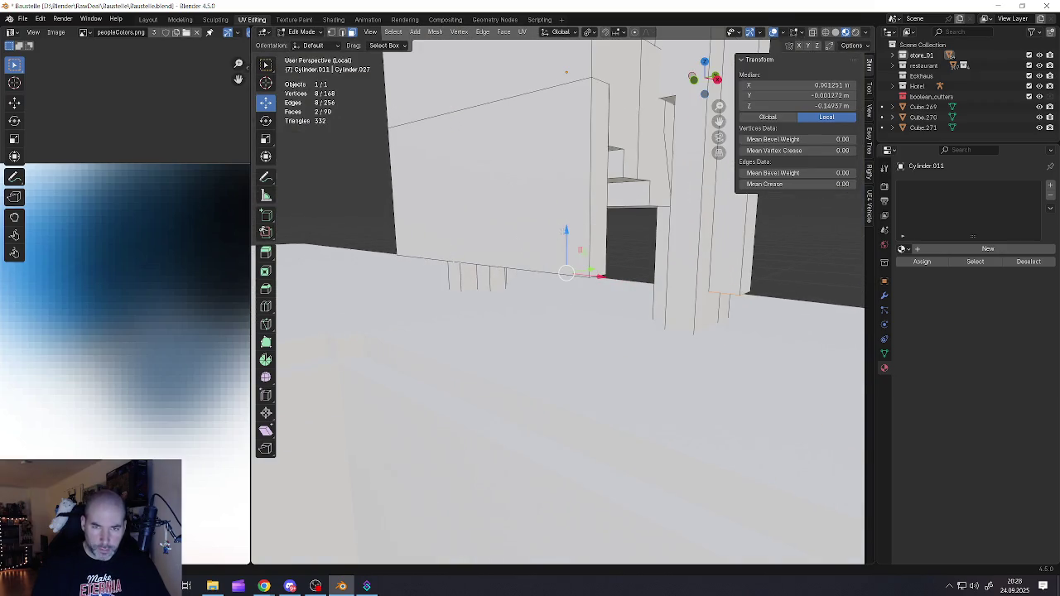
pyautogui.press('g')
pyautogui.press('z')
pyautogui.click(567, 265)
pyautogui.scroll(-3, 566, 265)
pyautogui.moveTo(547, 263); pyautogui.dragTo(555, 266, button='middle')
pyautogui.press('Tab')
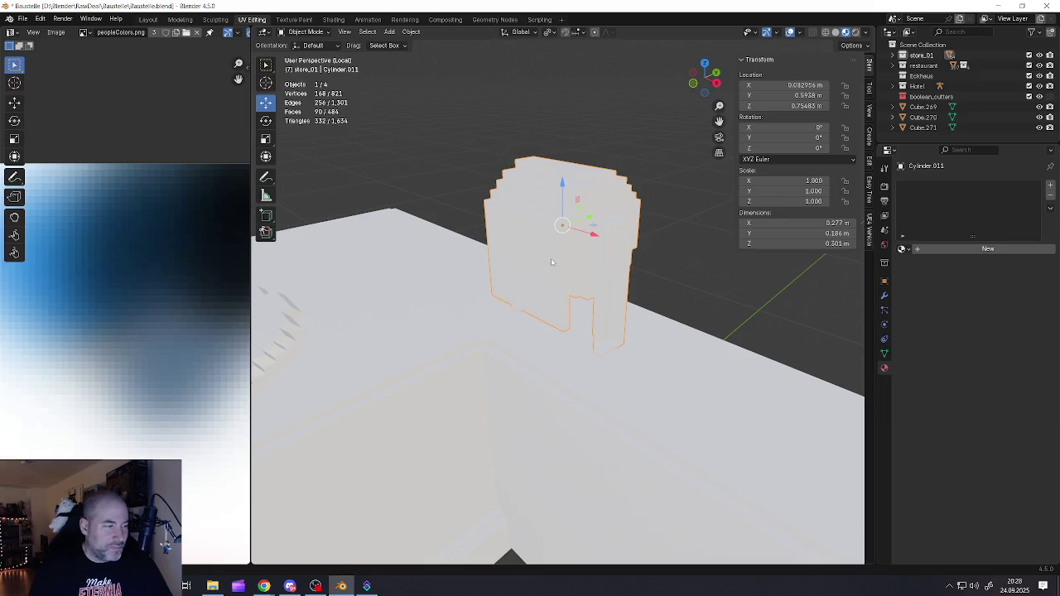
# - Save Baustelle.blend using File > Save
pyautogui.keyDown('shift'); pyautogui.moveTo(551, 262); pyautogui.dragTo(541, 280, button='middle'); pyautogui.keyUp('shift')
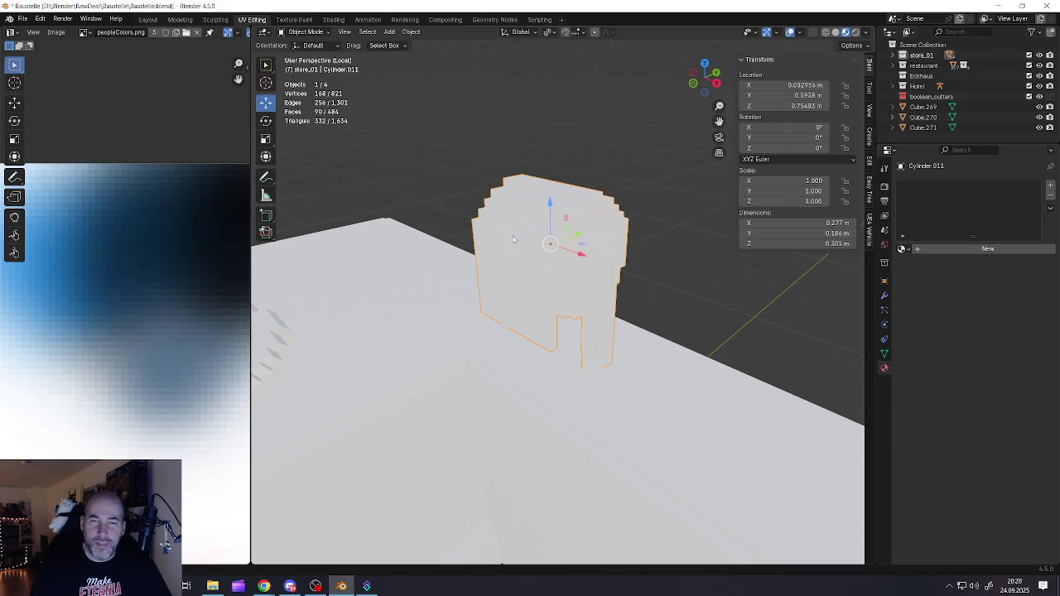
pyautogui.click(22, 18)
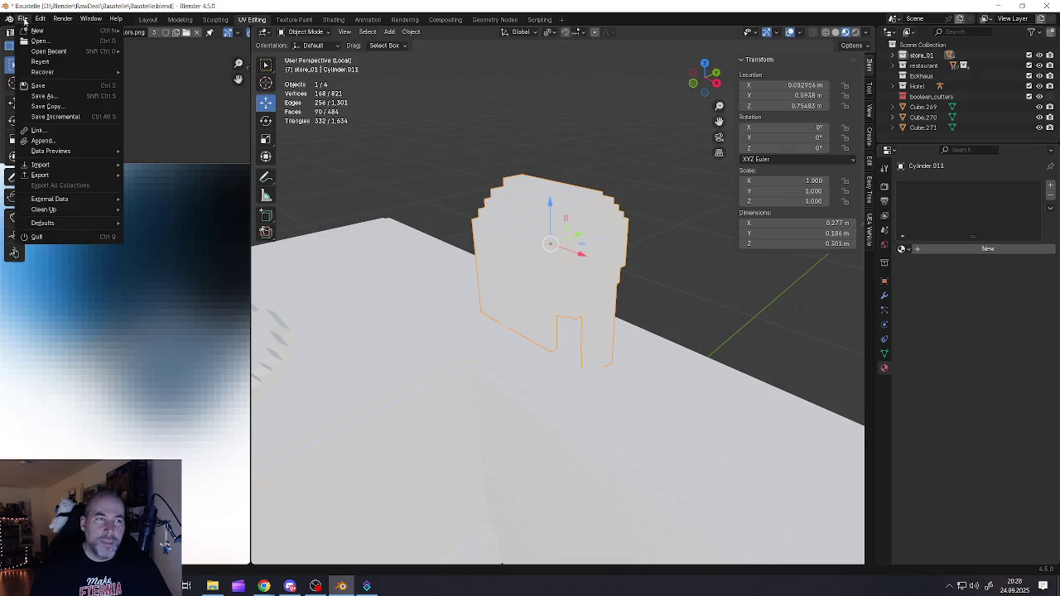
pyautogui.click(45, 83)
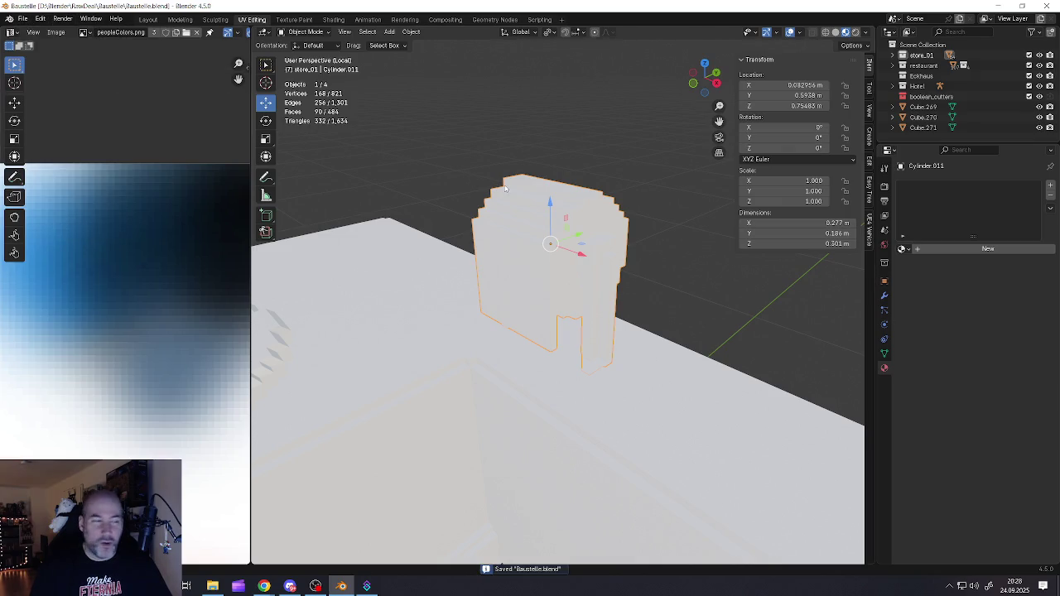